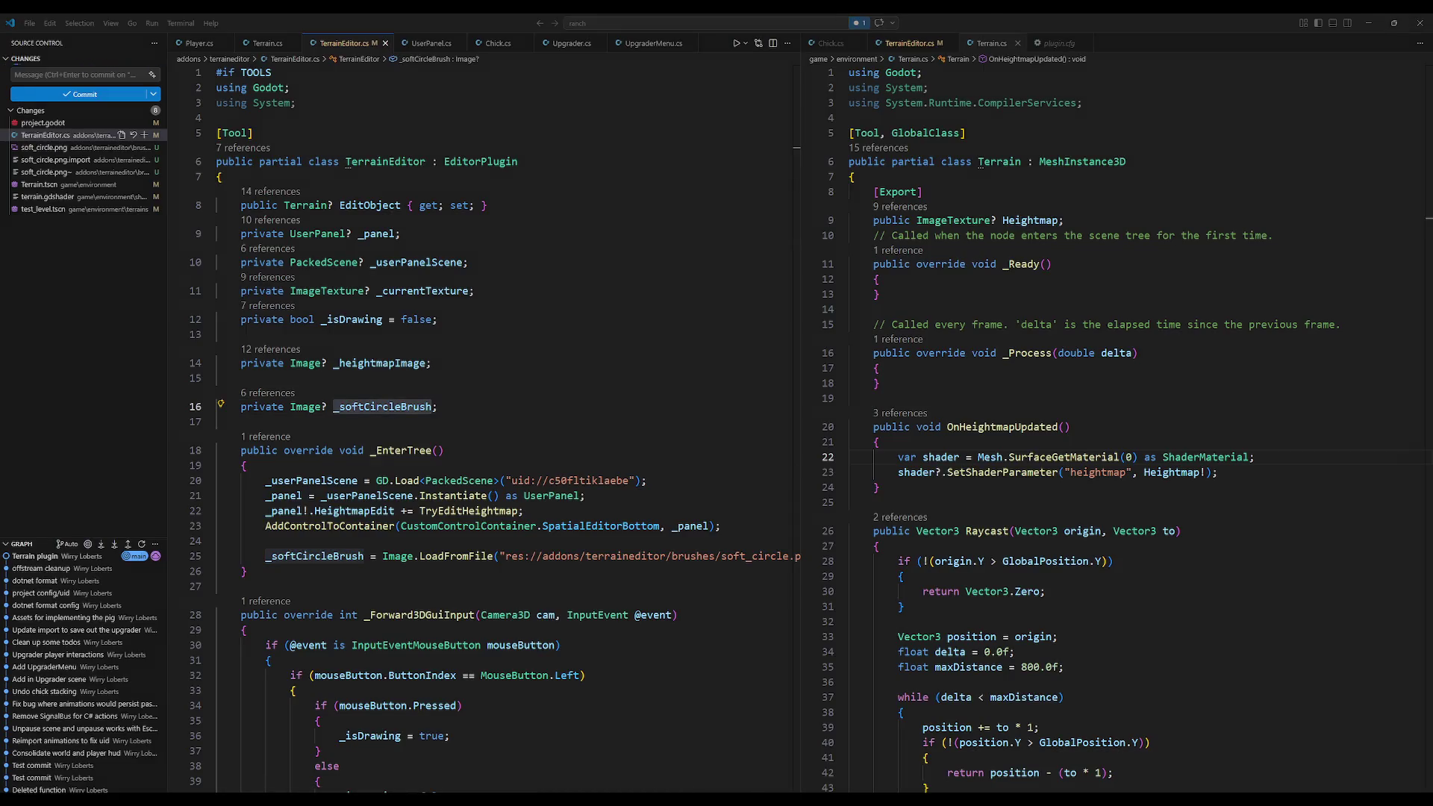
Step: Open the Godot Docs 4.6 page and inspect the LoadFromFile call on line 25
{"action": "key", "text": "alt+Tab"}
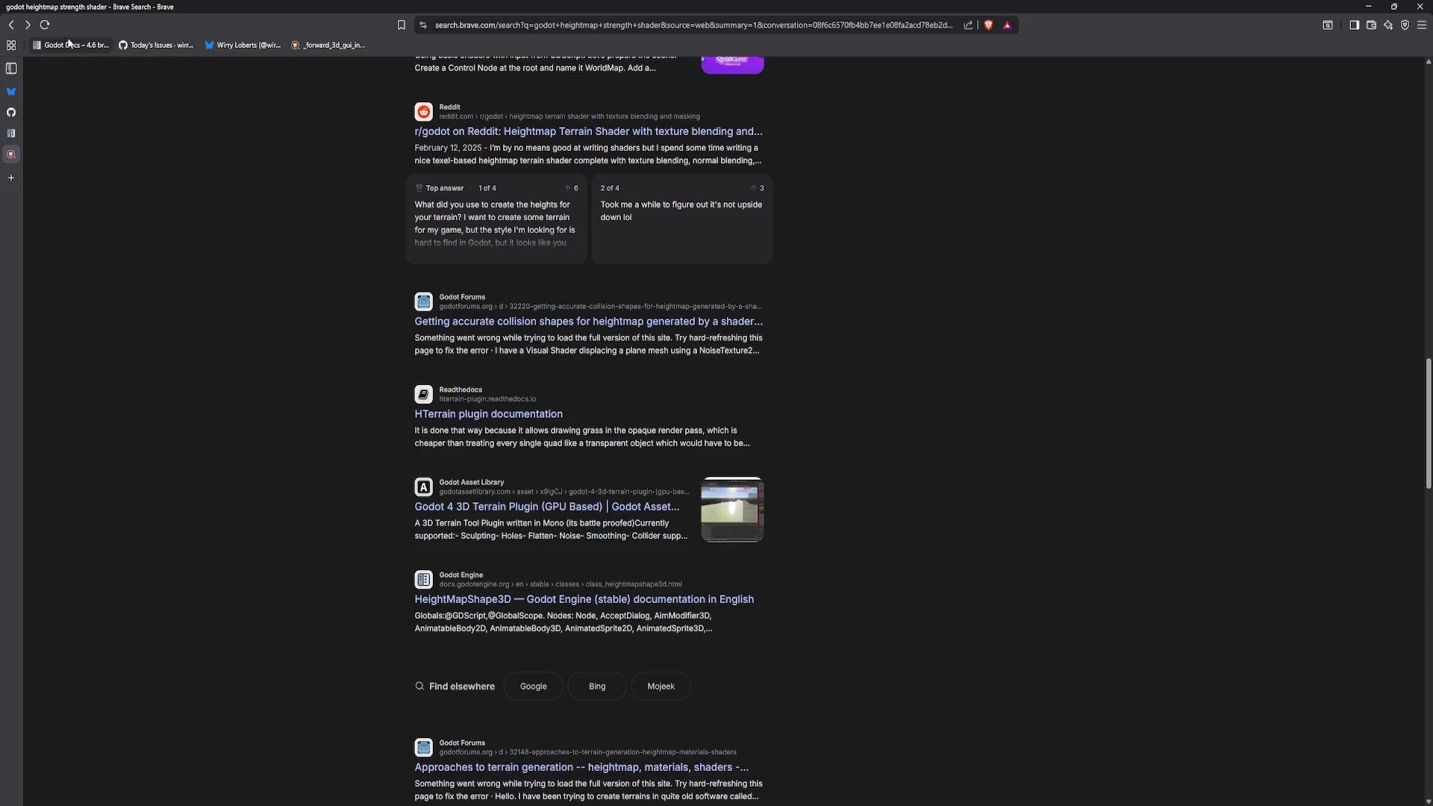
{"action": "left_click", "coordinate": [71, 44]}
{"action": "key", "text": "alt+Tab"}
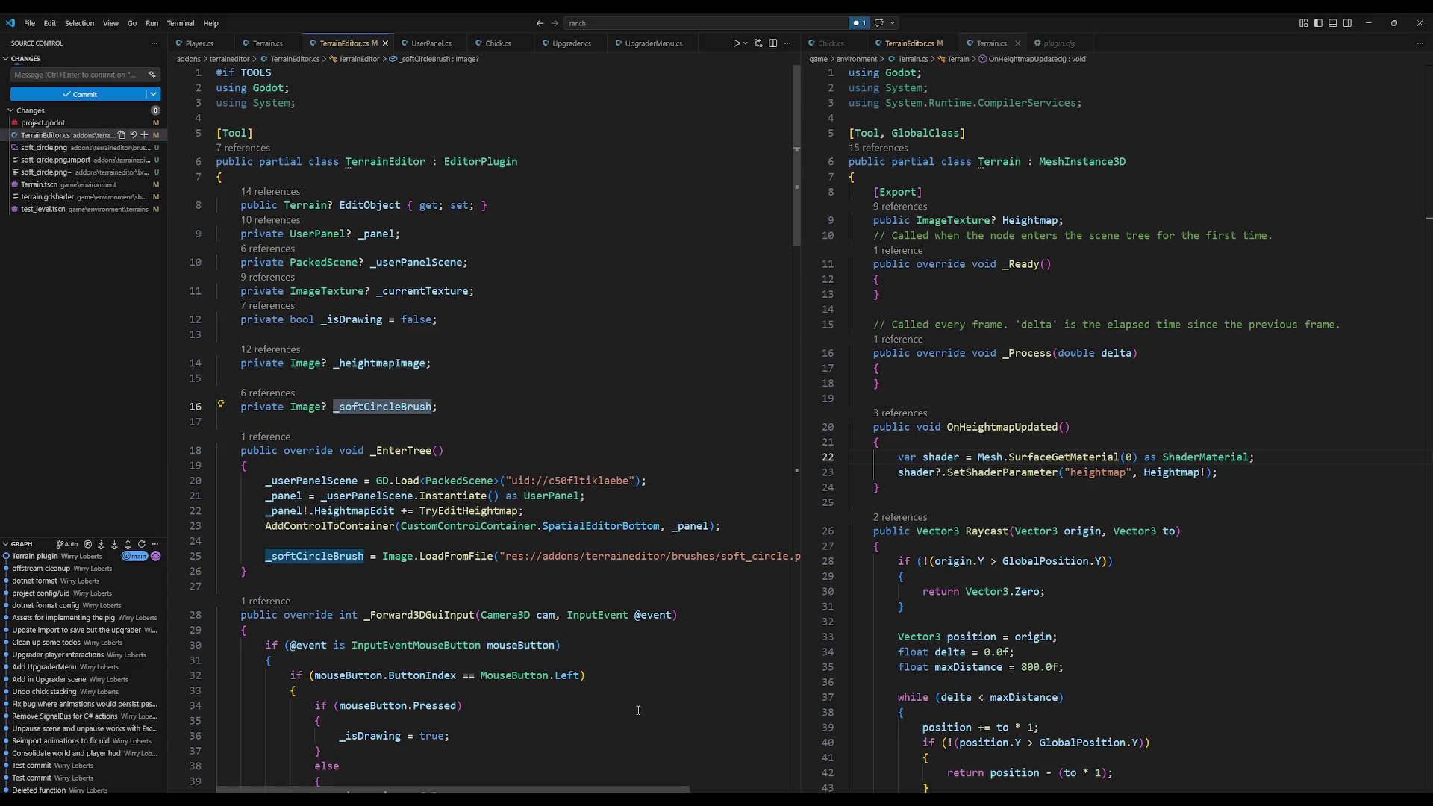
{"action": "left_click", "coordinate": [470, 556]}
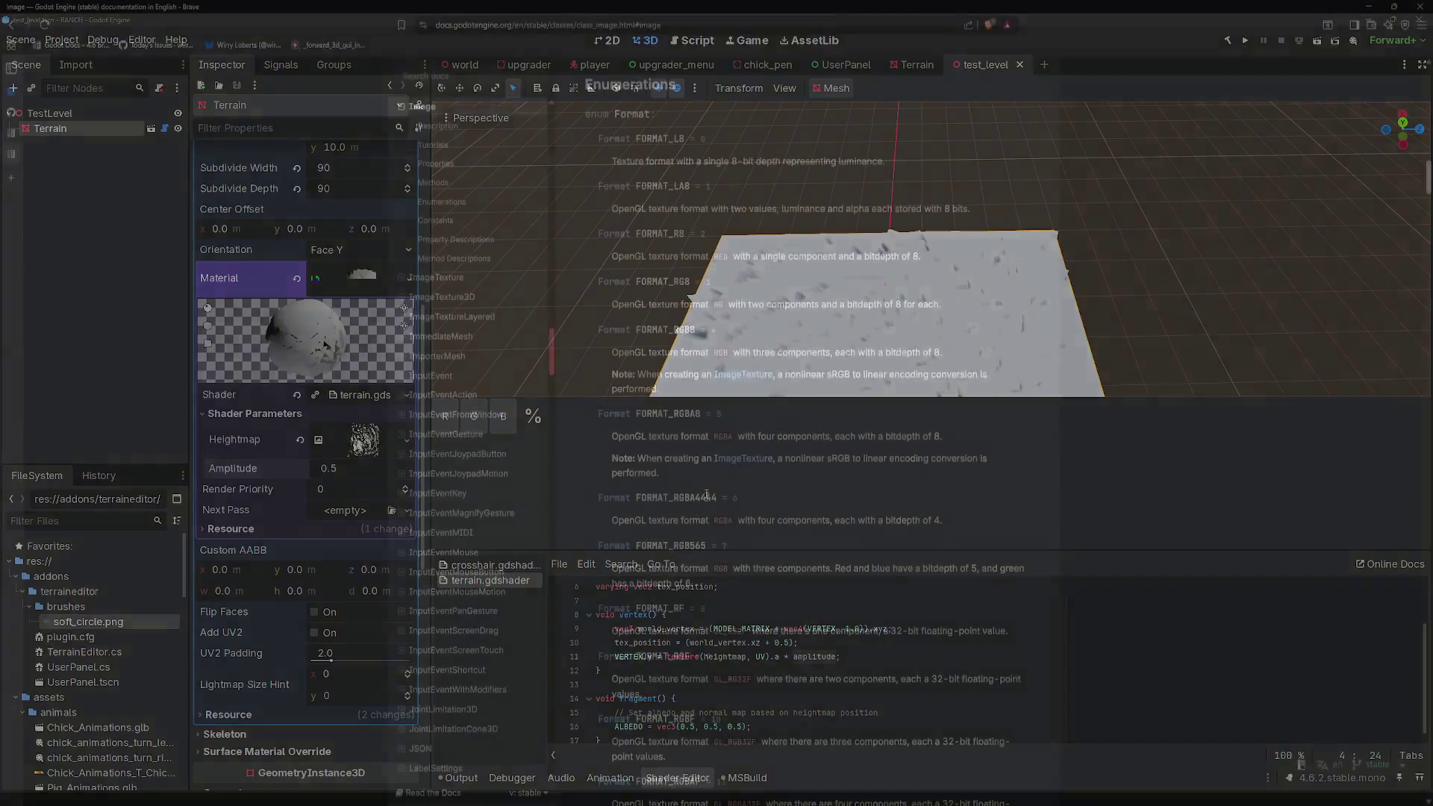
Step: Search the Image docs page for 'Load_from' and jump to the load_from_file method
{"action": "key", "text": "ctrl+f"}
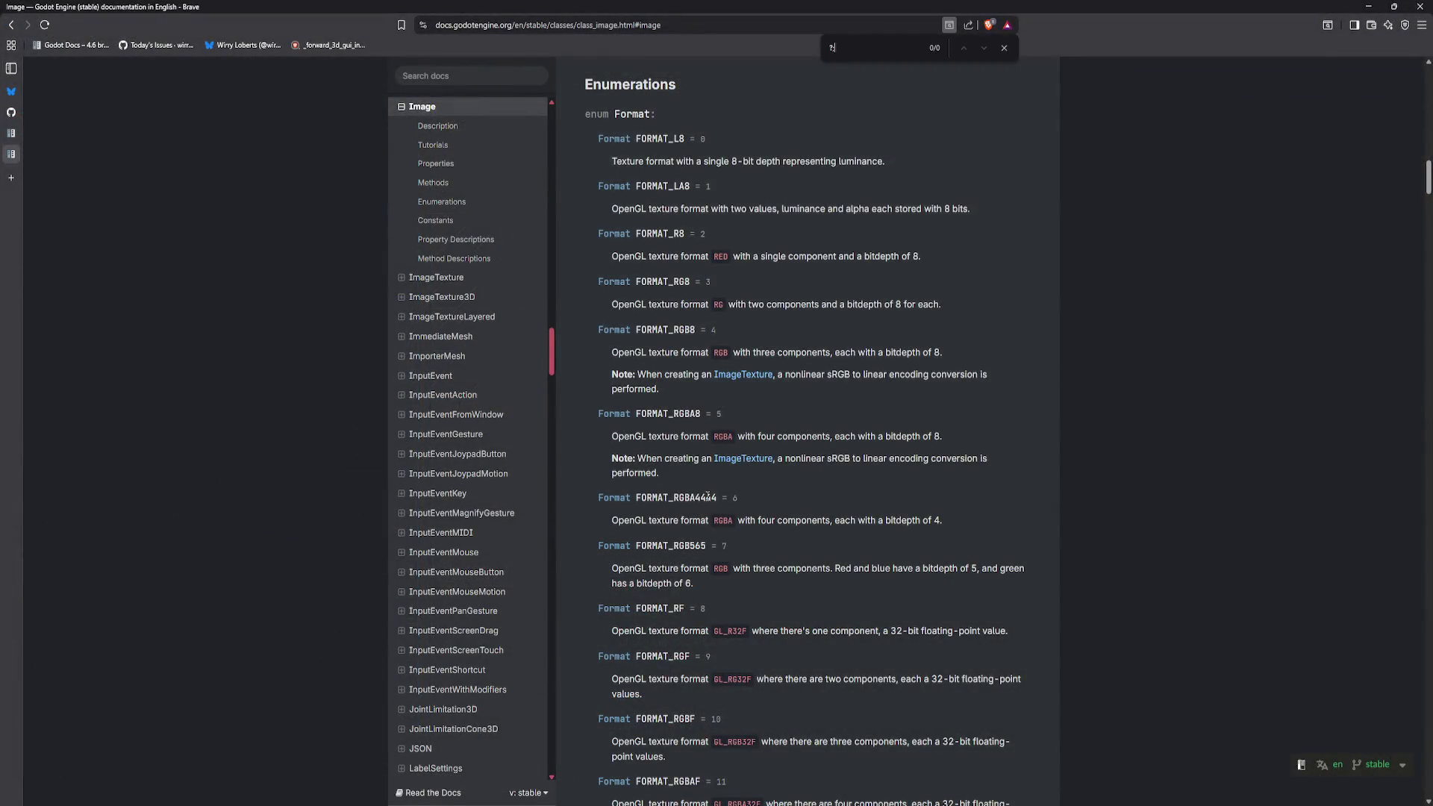
{"action": "key", "text": "BackSpace"}
{"action": "key", "text": "BackSpace"}
{"action": "type", "text": "LoadFrom"}
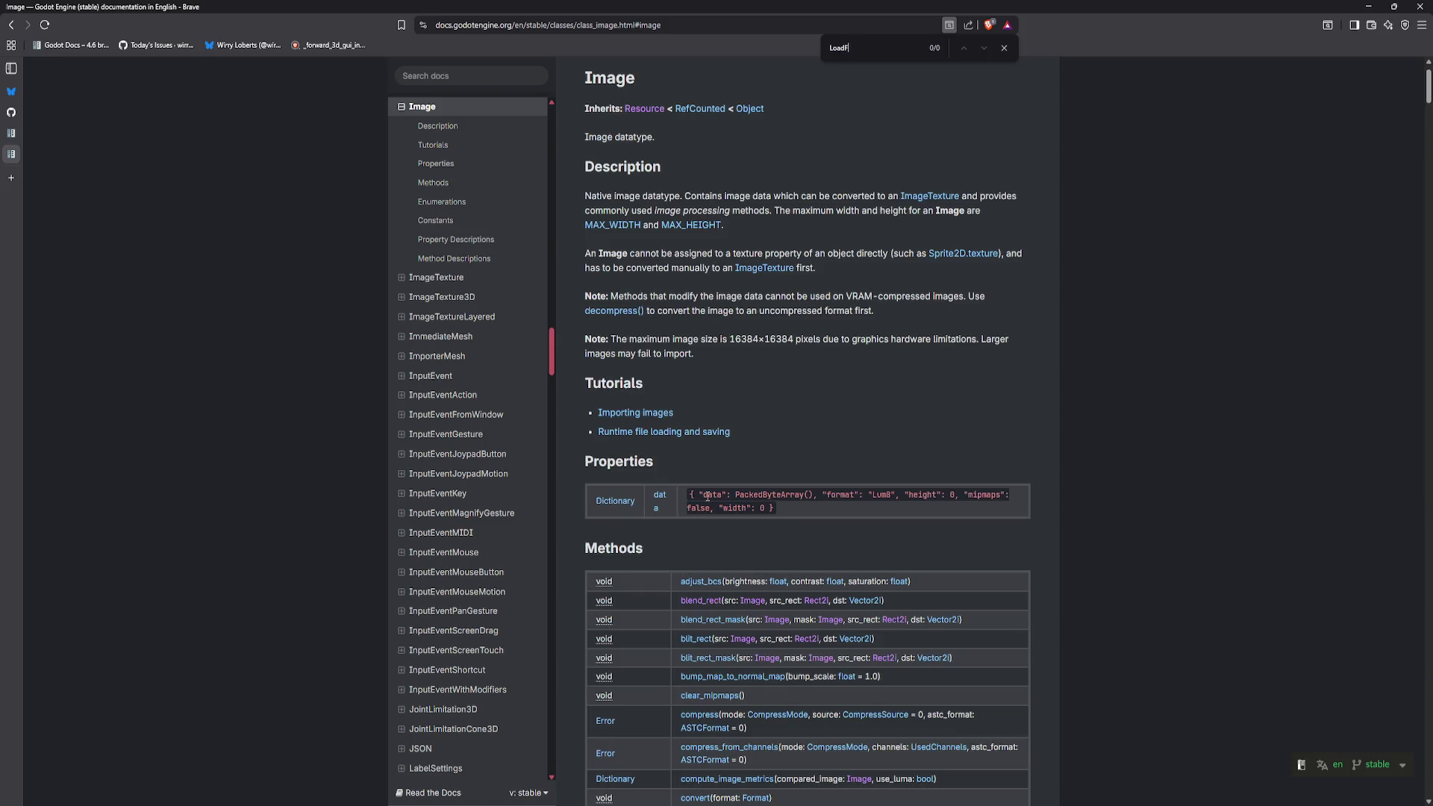
{"action": "key", "text": "ctrl+a"}
{"action": "key", "text": "BackSpace"}
{"action": "type", "text": "Load_froim"}
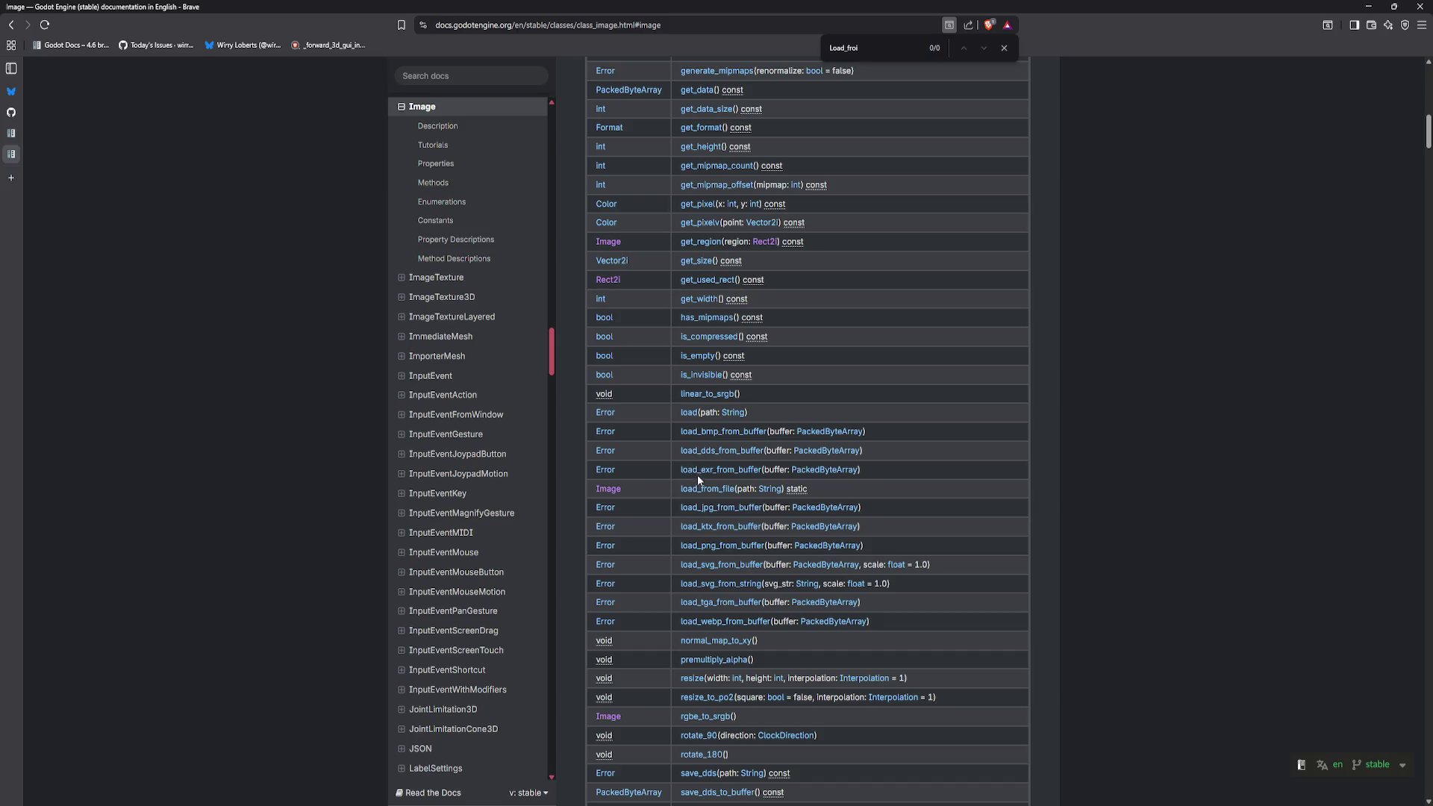
{"action": "left_click", "coordinate": [702, 488]}
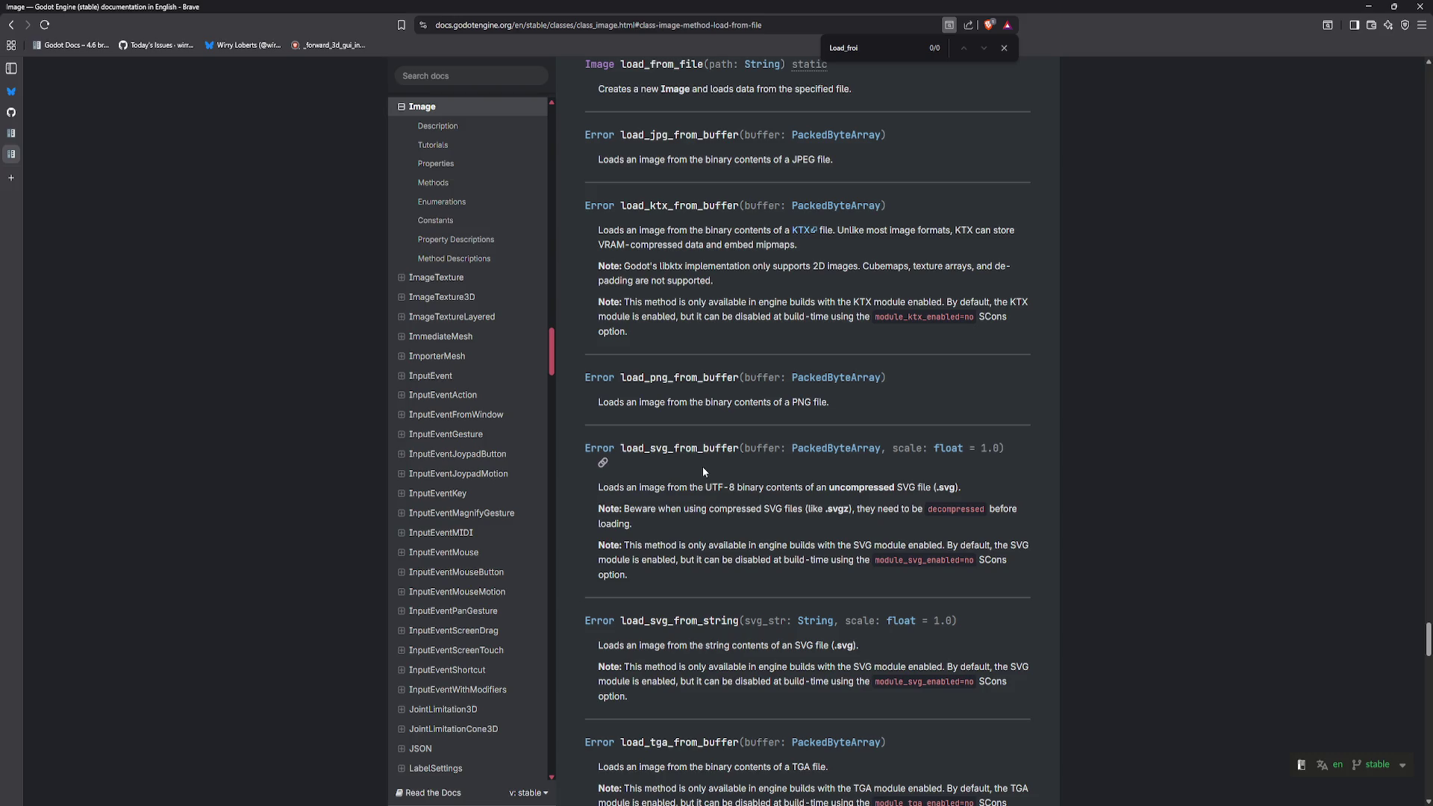
Step: Read the load_from_file description, then reopen the heightmap plugin's GitHub tab
{"action": "scroll", "coordinate": [702, 467], "scroll_direction": "up", "scroll_amount": 20}
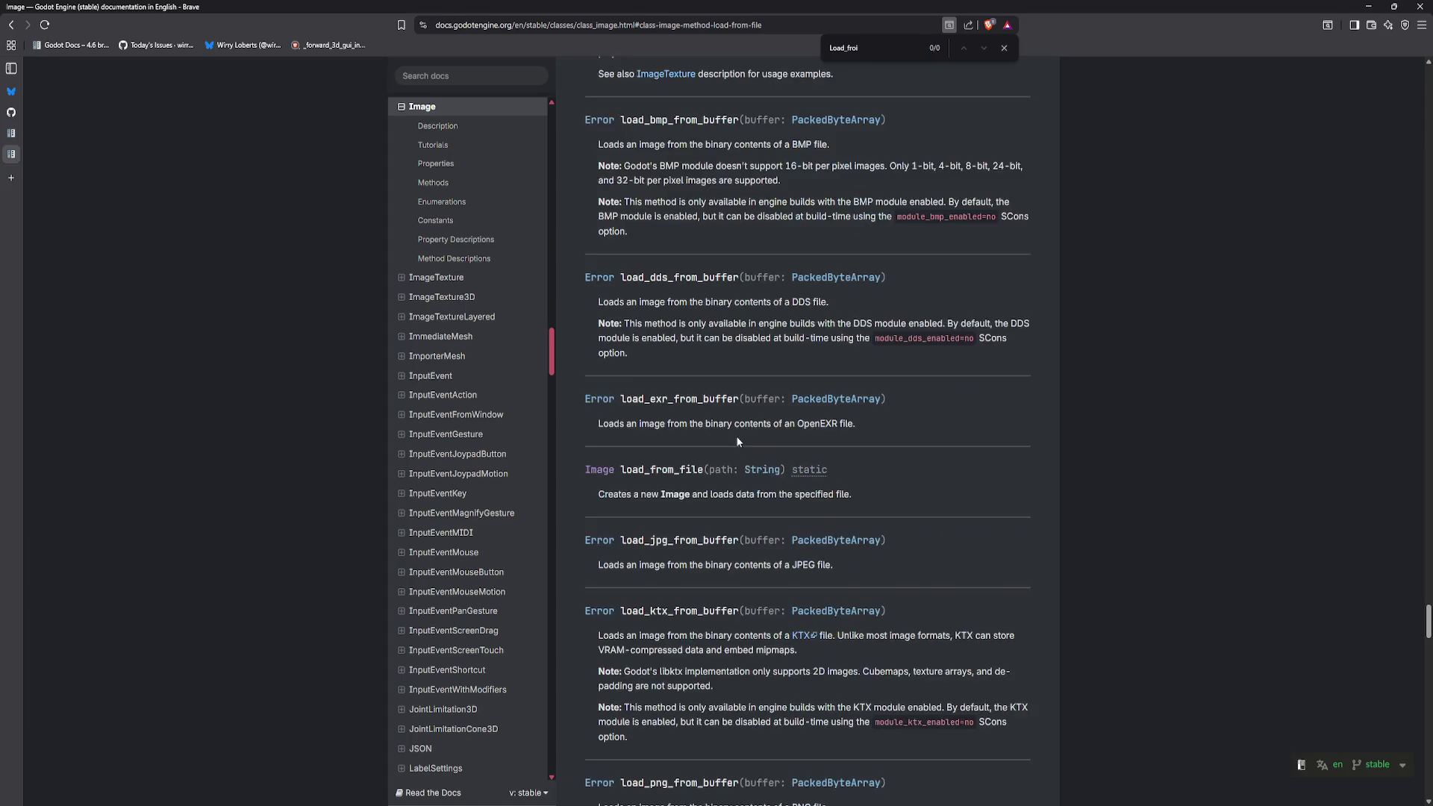
{"action": "scroll", "coordinate": [872, 464], "scroll_direction": "down", "scroll_amount": 10}
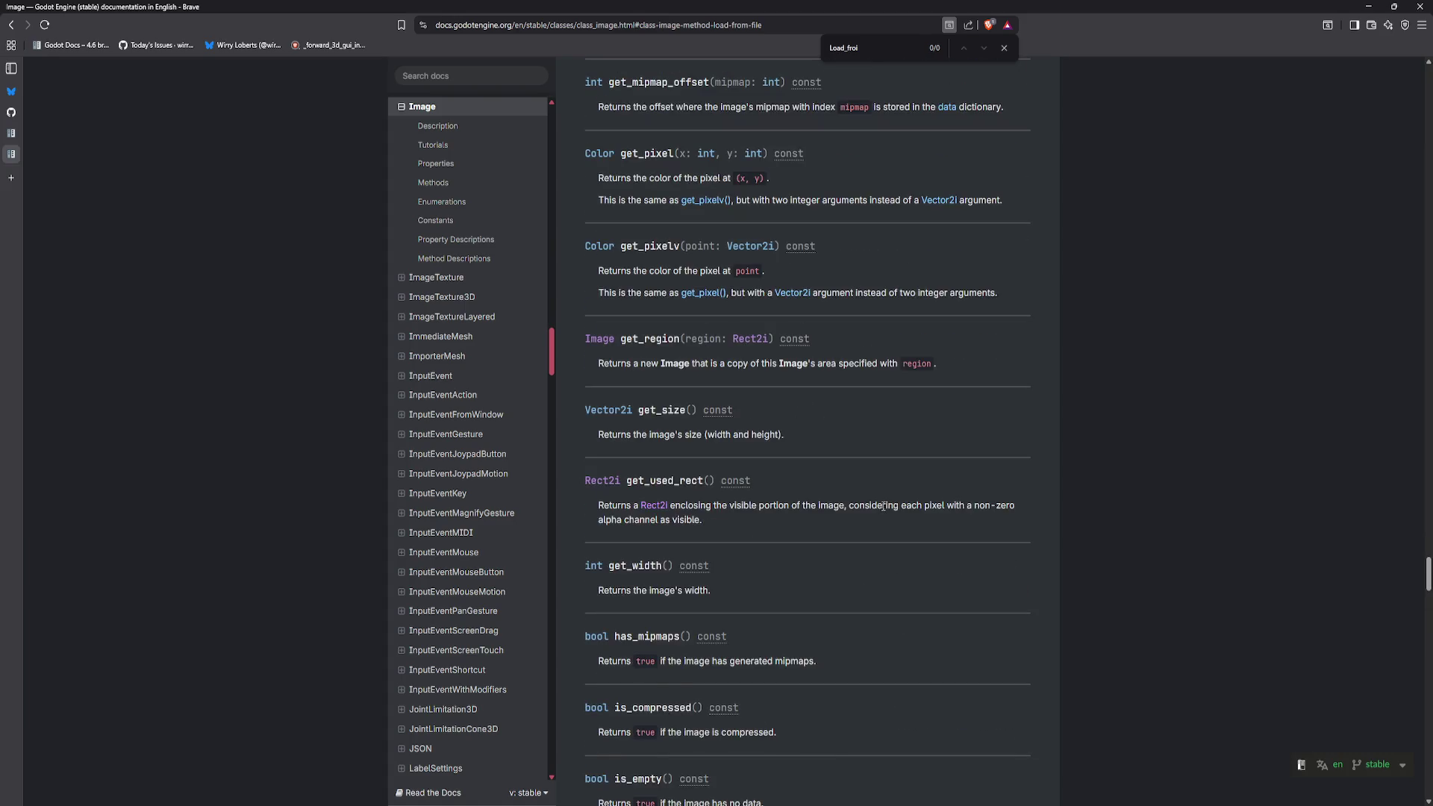
{"action": "scroll", "coordinate": [866, 526], "scroll_direction": "down", "scroll_amount": 1}
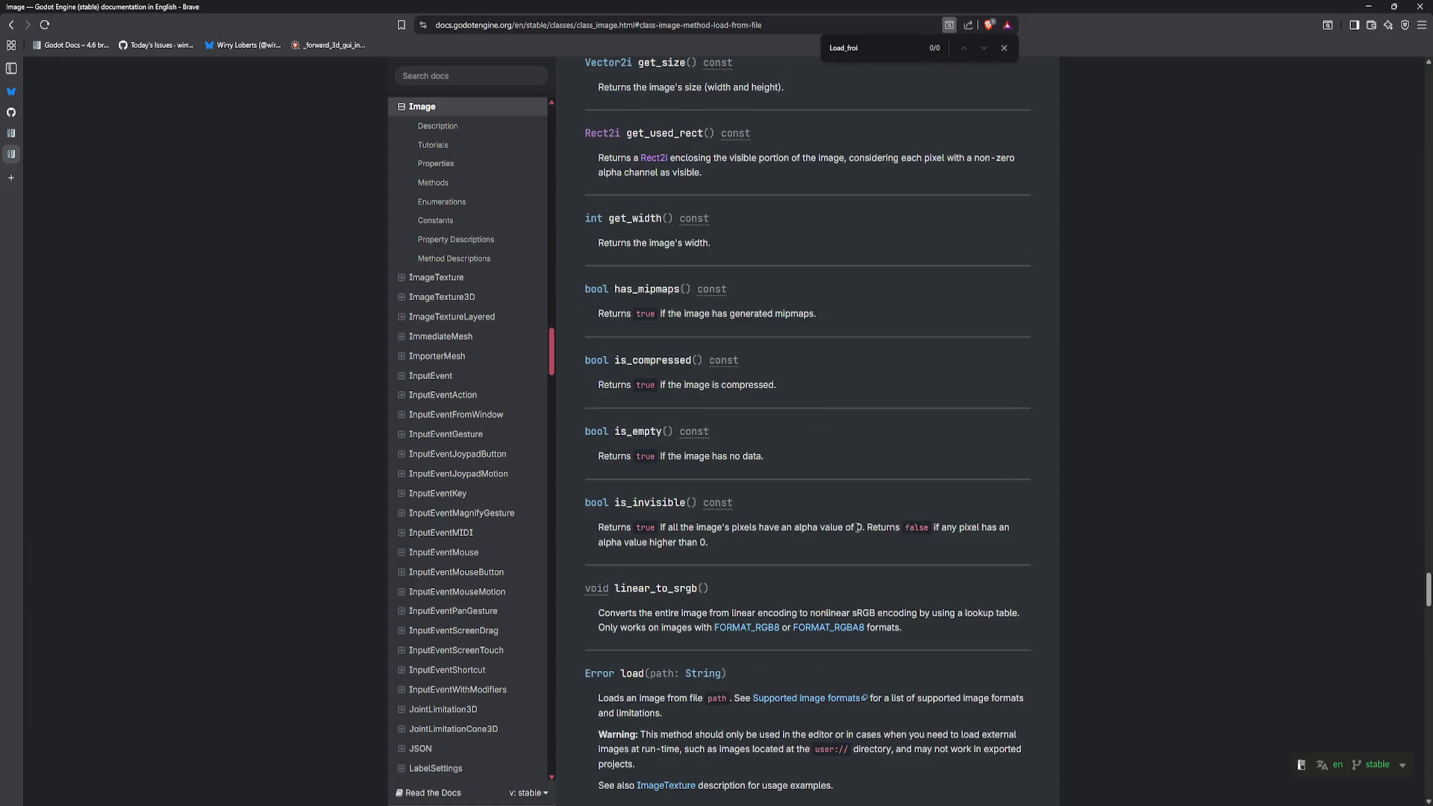
{"action": "scroll", "coordinate": [848, 531], "scroll_direction": "up", "scroll_amount": 18}
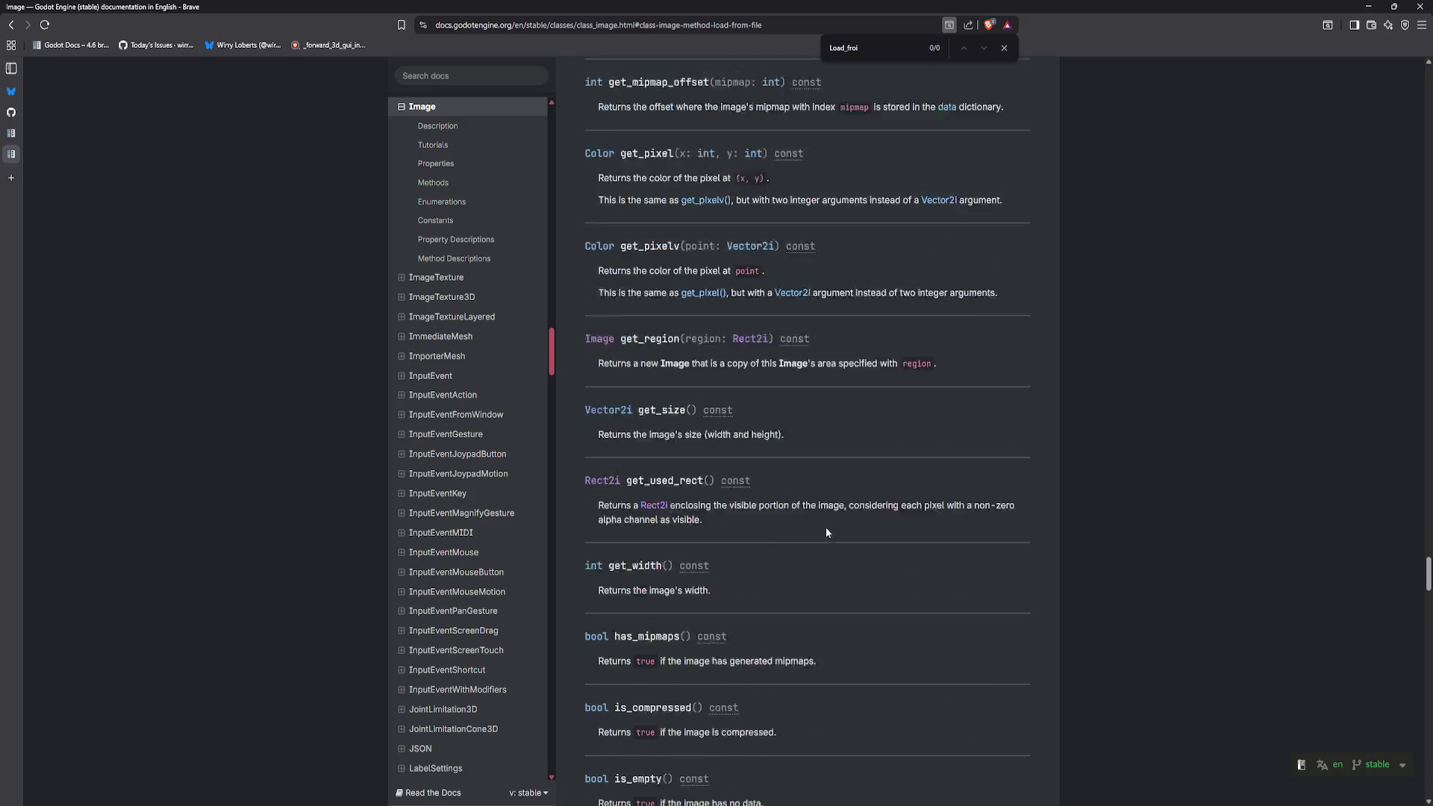
{"action": "scroll", "coordinate": [815, 426], "scroll_direction": "up", "scroll_amount": 20}
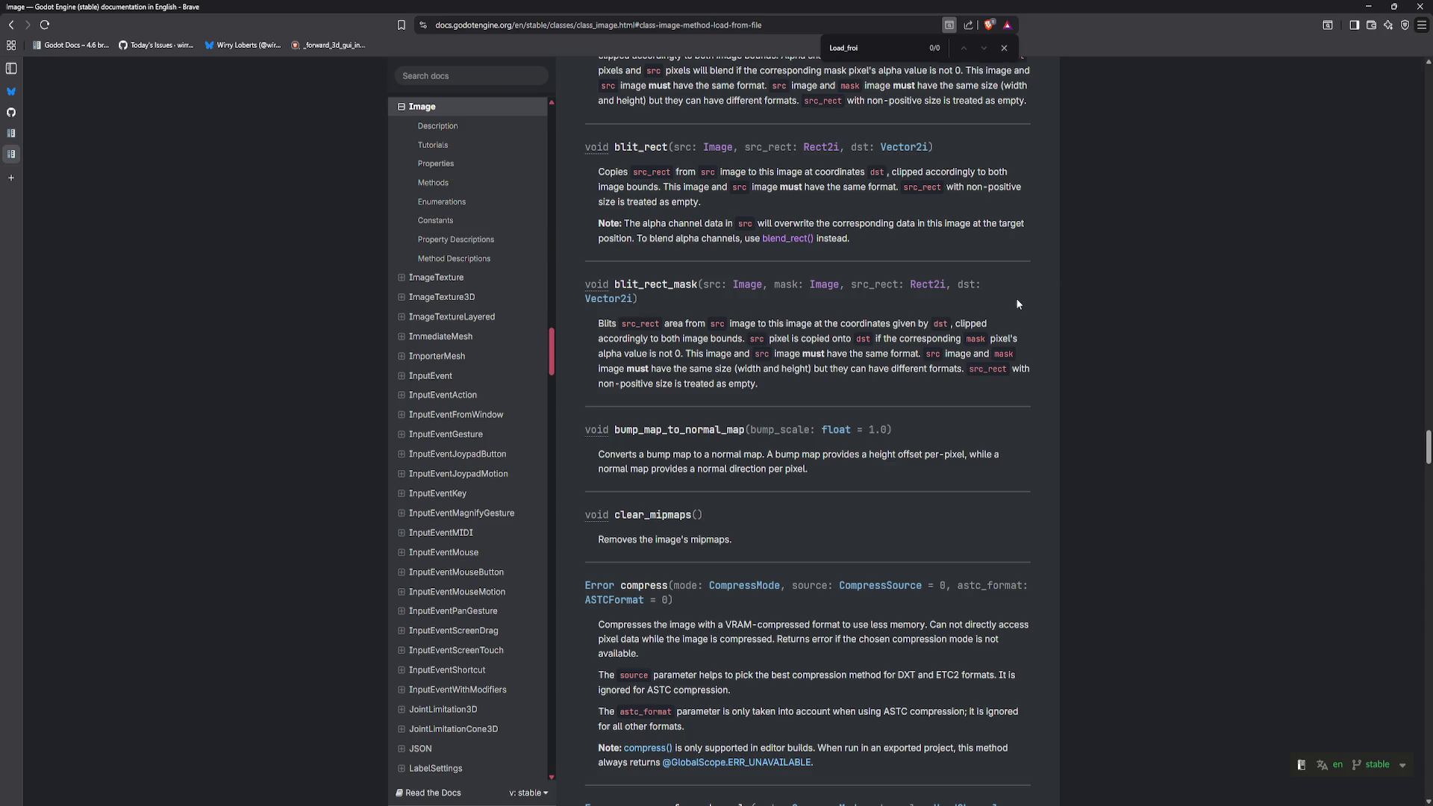
{"action": "key", "text": "ctrl+shift+t"}
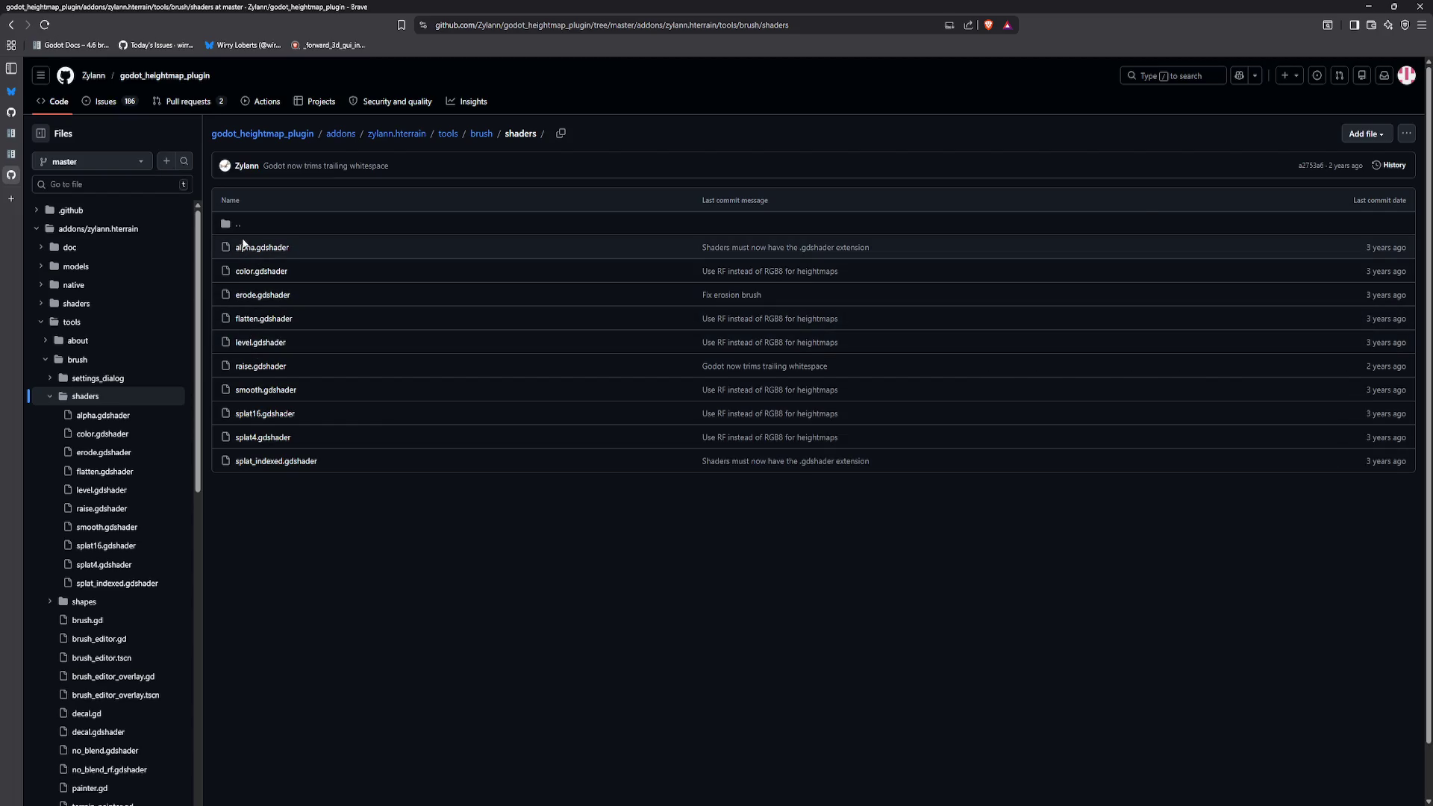
Step: Open and read through the raise.gdshader brush shader
{"action": "left_click", "coordinate": [271, 366]}
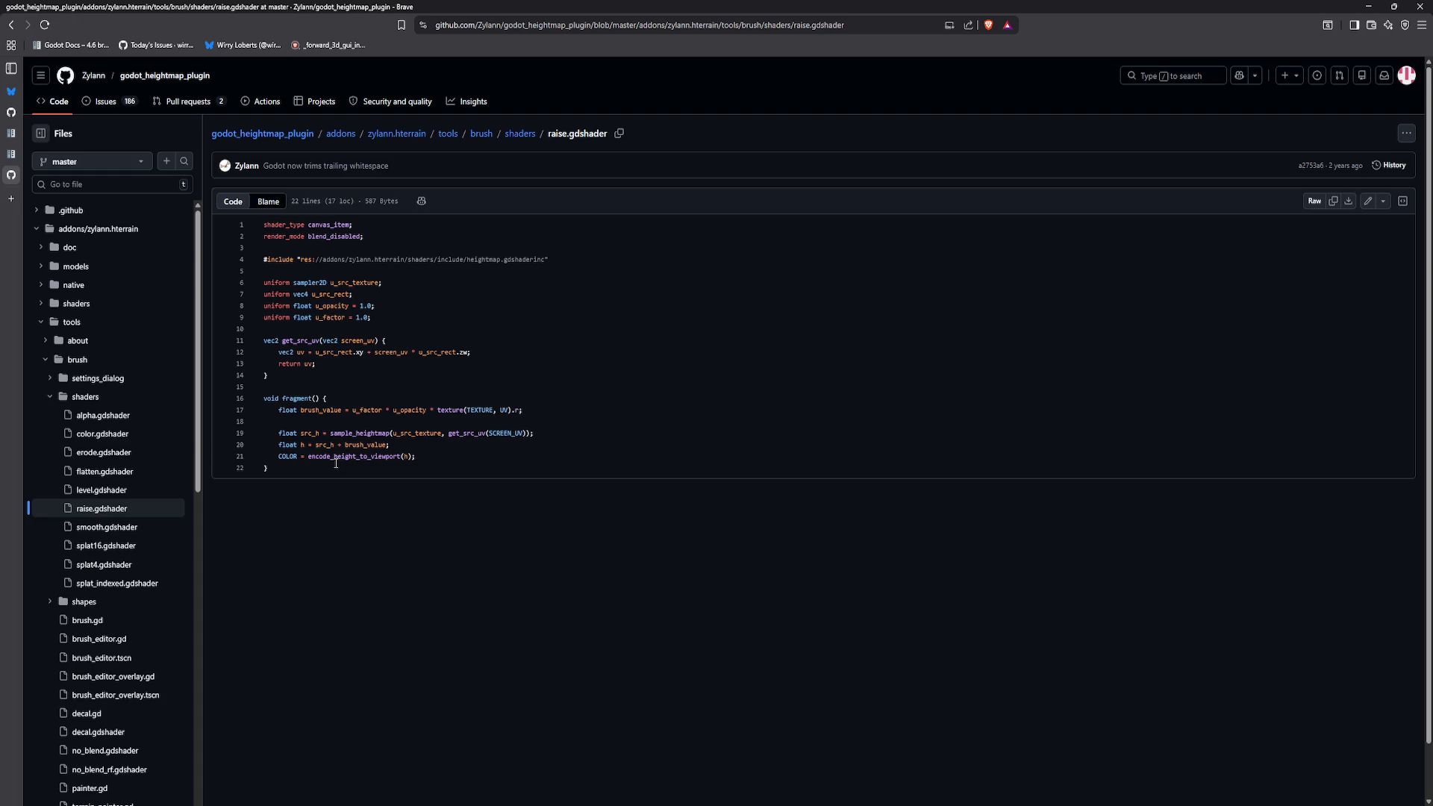
{"action": "scroll", "coordinate": [75, 410], "scroll_direction": "down", "scroll_amount": 1}
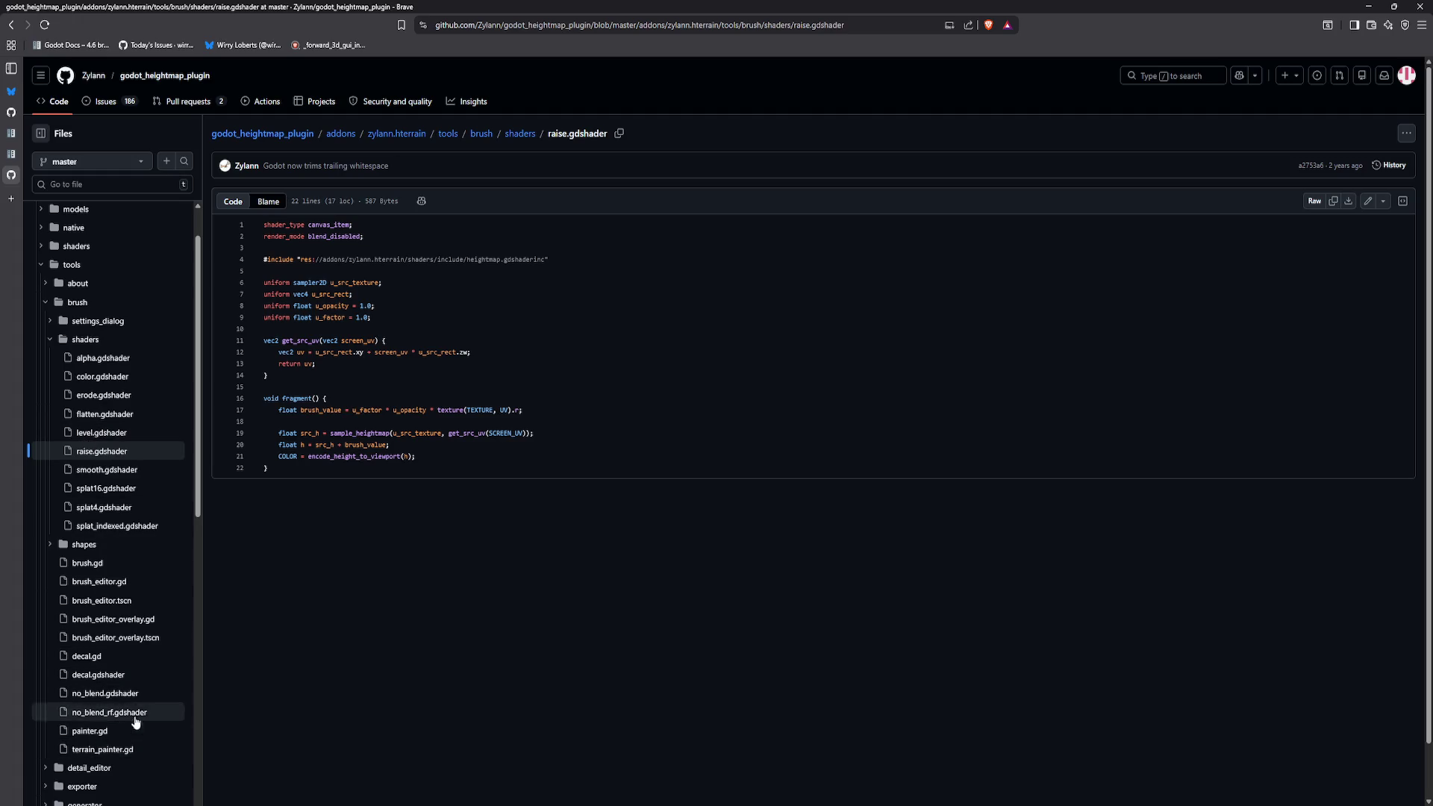
{"action": "scroll", "coordinate": [108, 546], "scroll_direction": "up", "scroll_amount": 1}
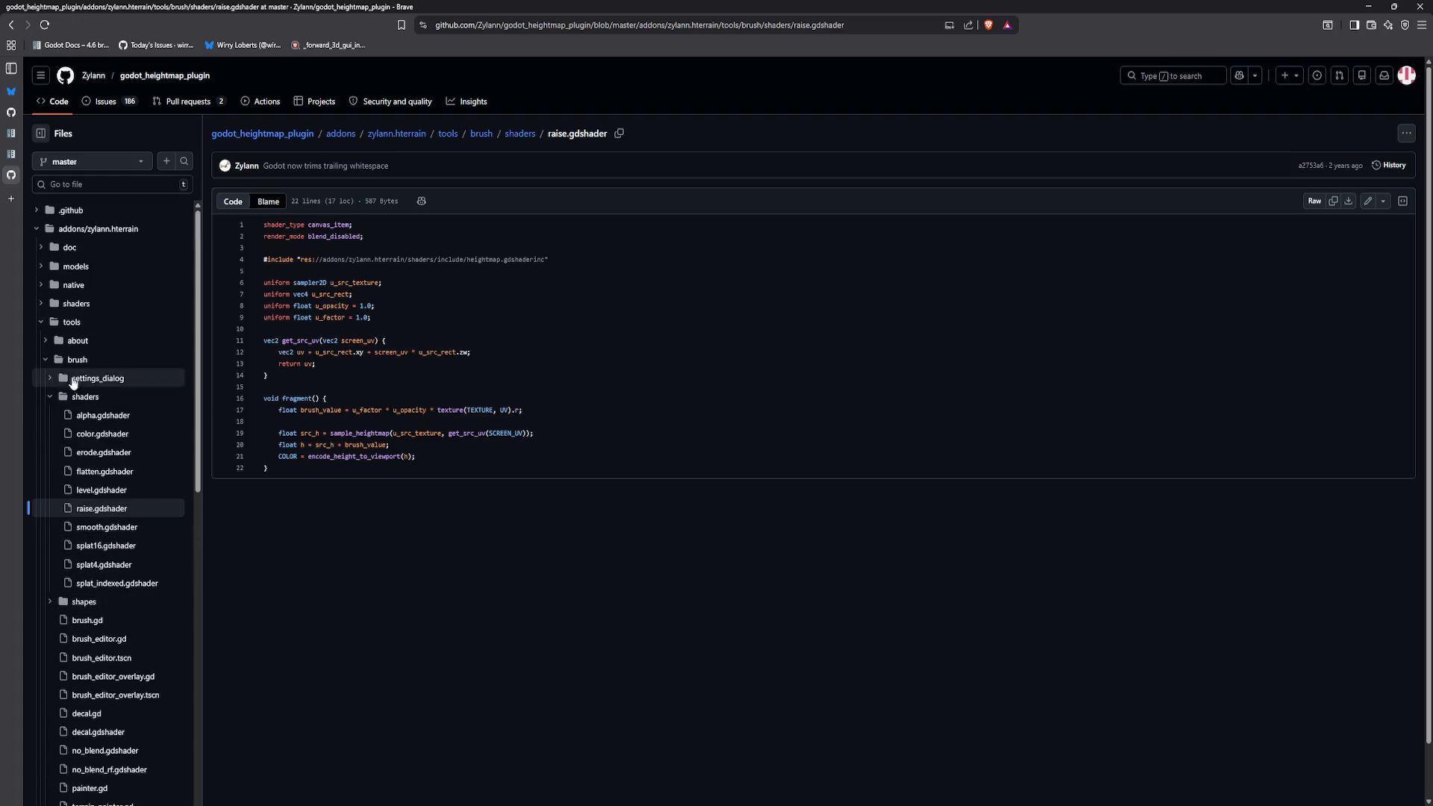
Step: Expand shaders > include in the file tree and open heightmap.gdshaderinc
{"action": "left_click", "coordinate": [42, 303]}
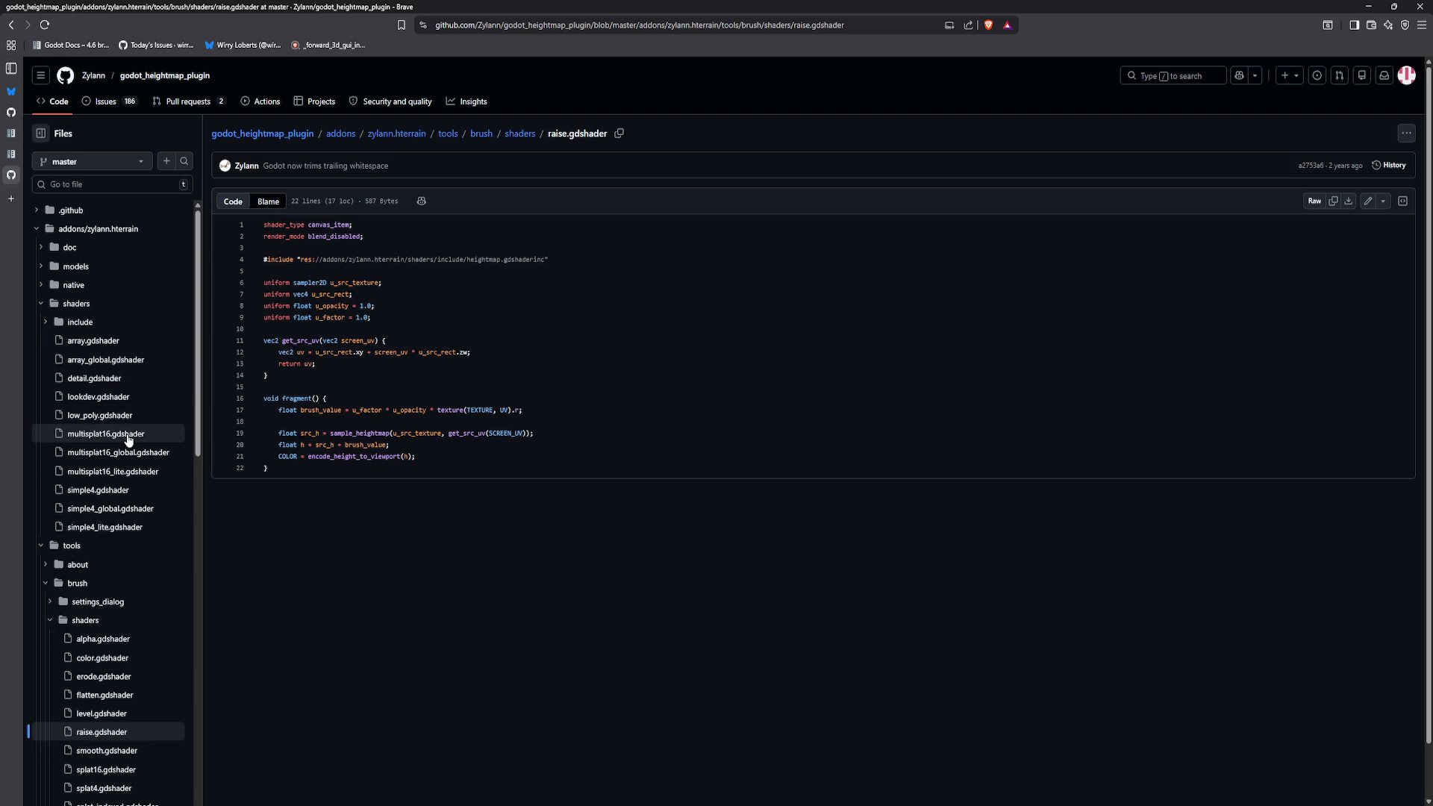
{"action": "left_click", "coordinate": [51, 323]}
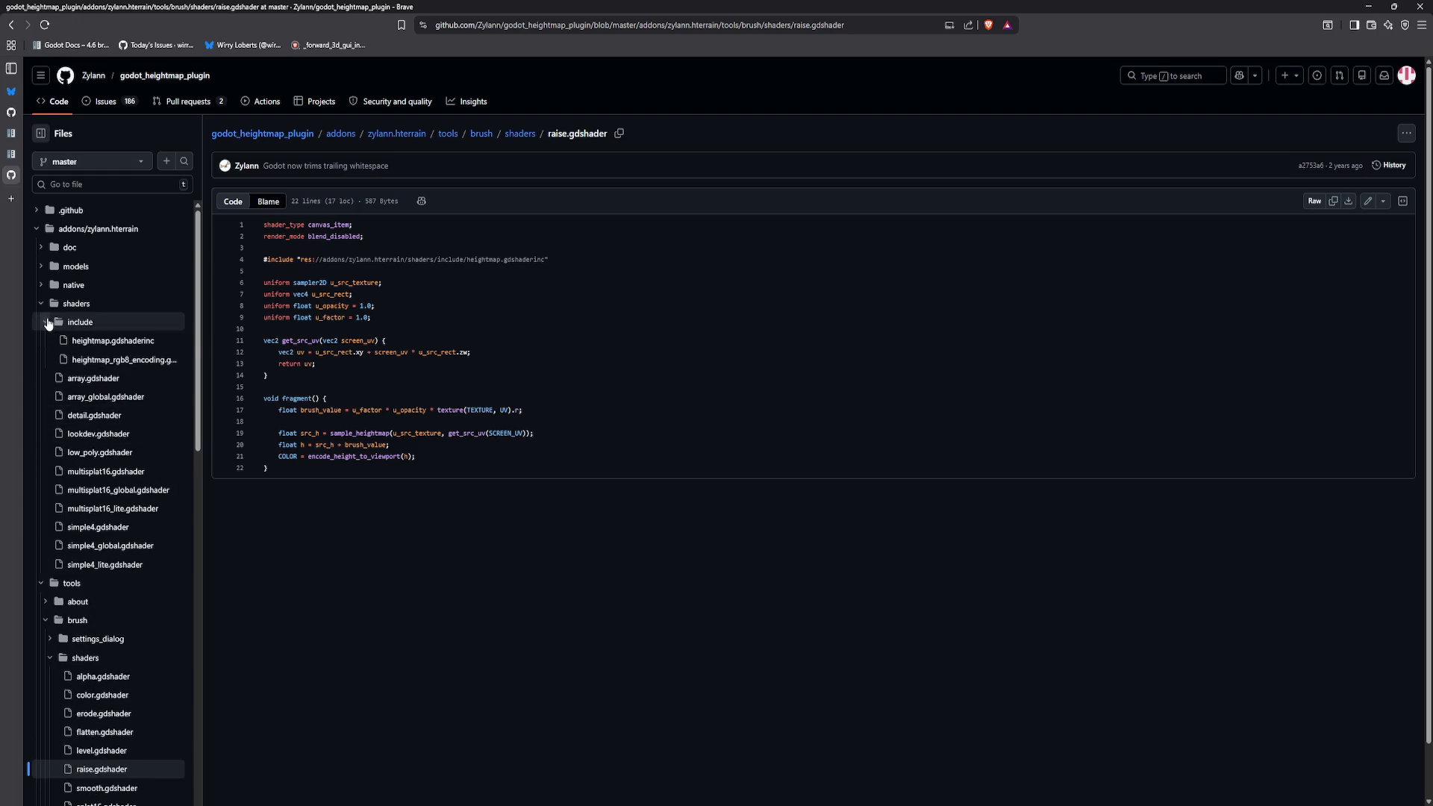
{"action": "left_click", "coordinate": [84, 344]}
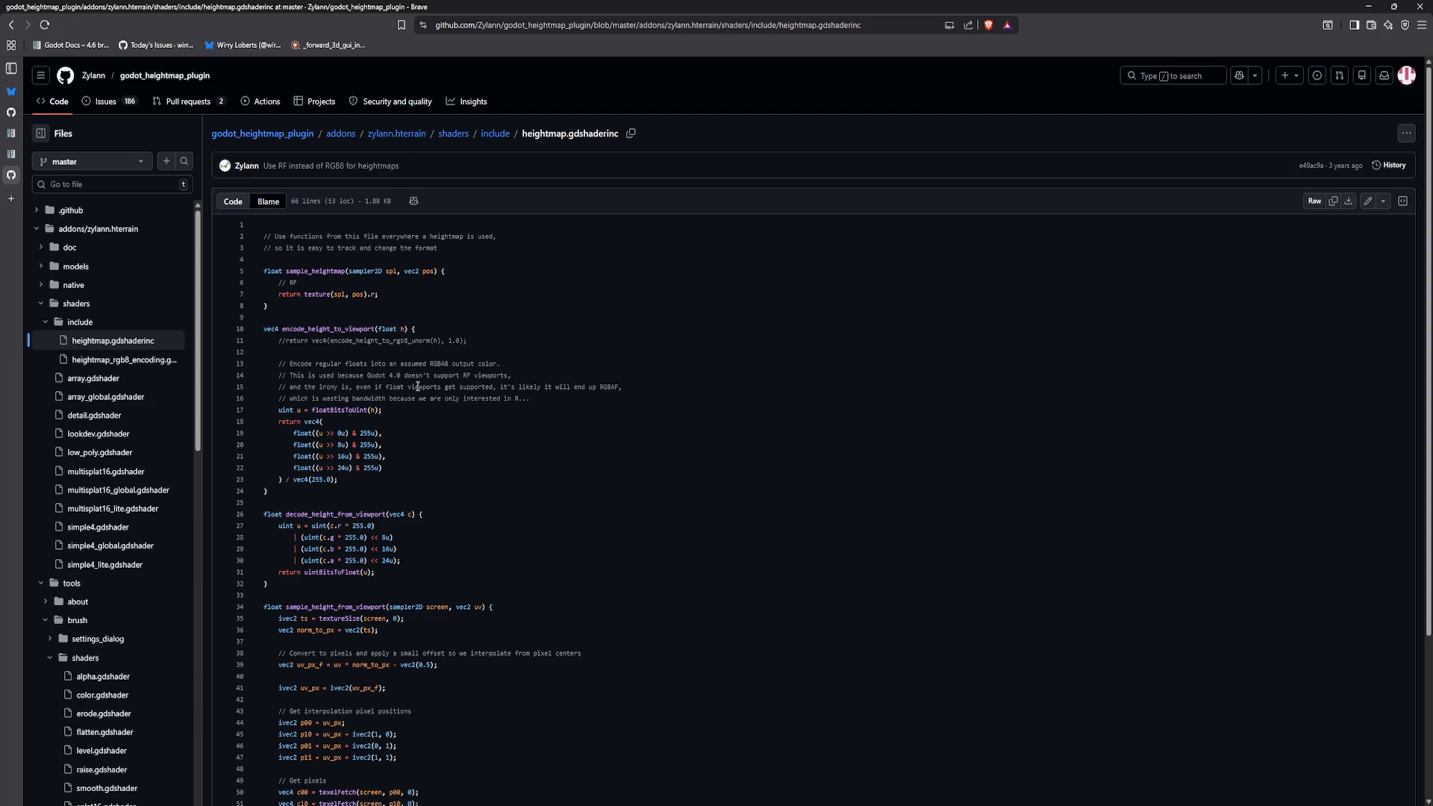
Step: Highlight the RGBA8 encoding and float viewport comments and the sample_heightmap return line
{"action": "left_click_drag", "start_coordinate": [413, 366], "coordinate": [530, 399]}
{"action": "left_click", "coordinate": [531, 398]}
{"action": "left_click_drag", "start_coordinate": [516, 386], "coordinate": [534, 401]}
{"action": "left_click", "coordinate": [533, 402]}
{"action": "left_click_drag", "start_coordinate": [412, 294], "coordinate": [408, 282]}
{"action": "left_click", "coordinate": [407, 282]}
Step: Read the rest of heightmap.gdshaderinc, then open heightmap_rgb8_encoding.gdshaderinc
{"action": "scroll", "coordinate": [419, 301], "scroll_direction": "down", "scroll_amount": 1}
{"action": "scroll", "coordinate": [419, 307], "scroll_direction": "down", "scroll_amount": 2}
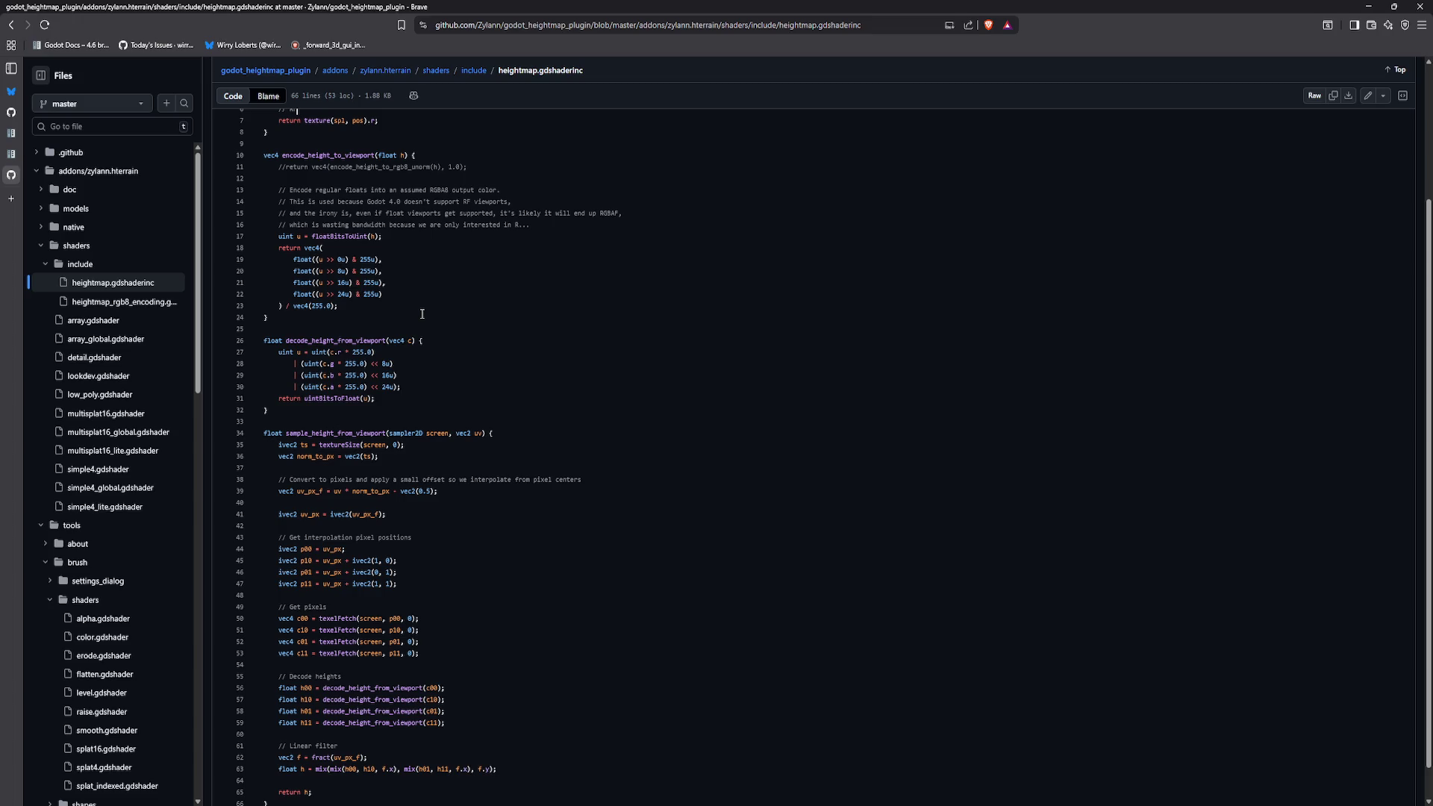
{"action": "scroll", "coordinate": [405, 464], "scroll_direction": "down", "scroll_amount": 1}
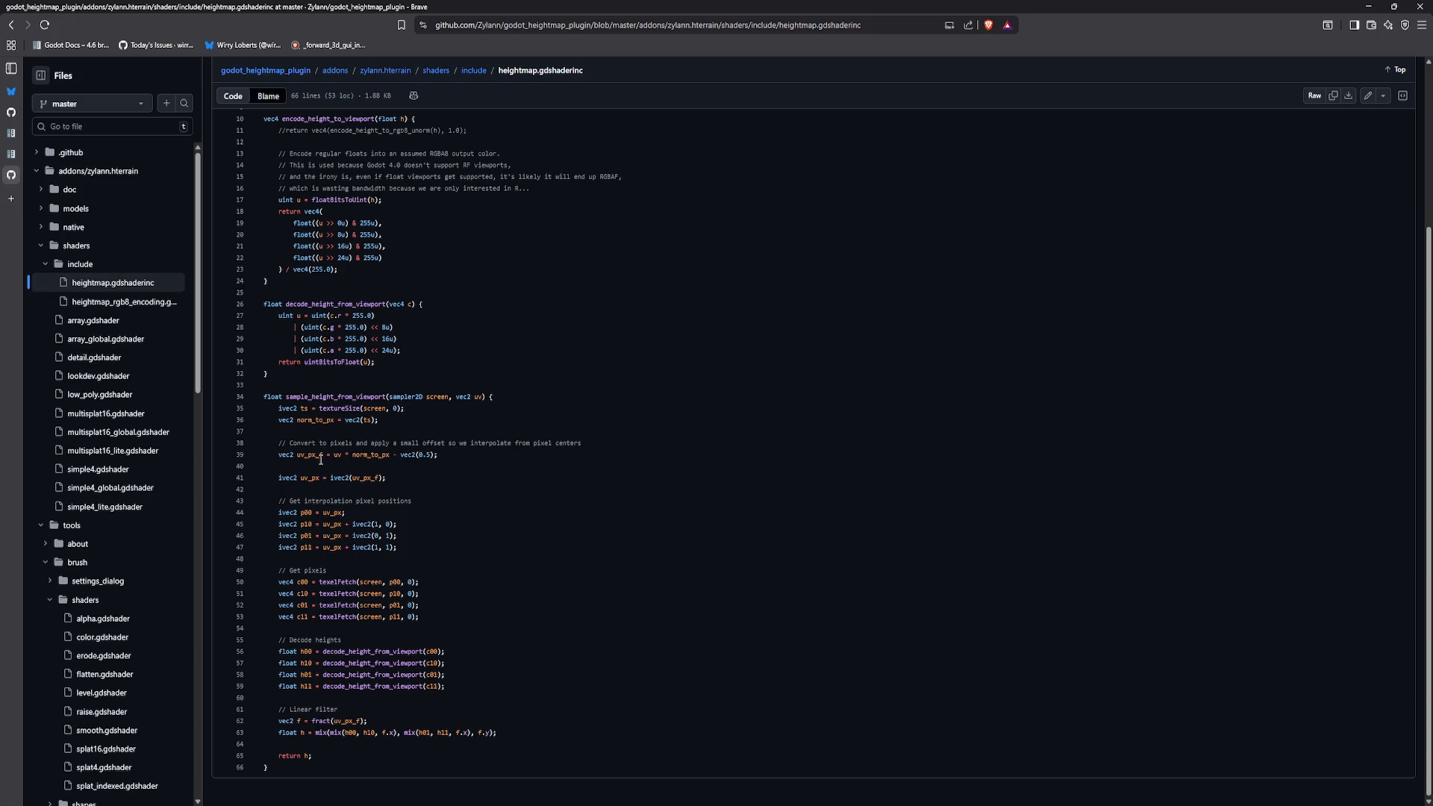
{"action": "scroll", "coordinate": [327, 477], "scroll_direction": "up", "scroll_amount": 3}
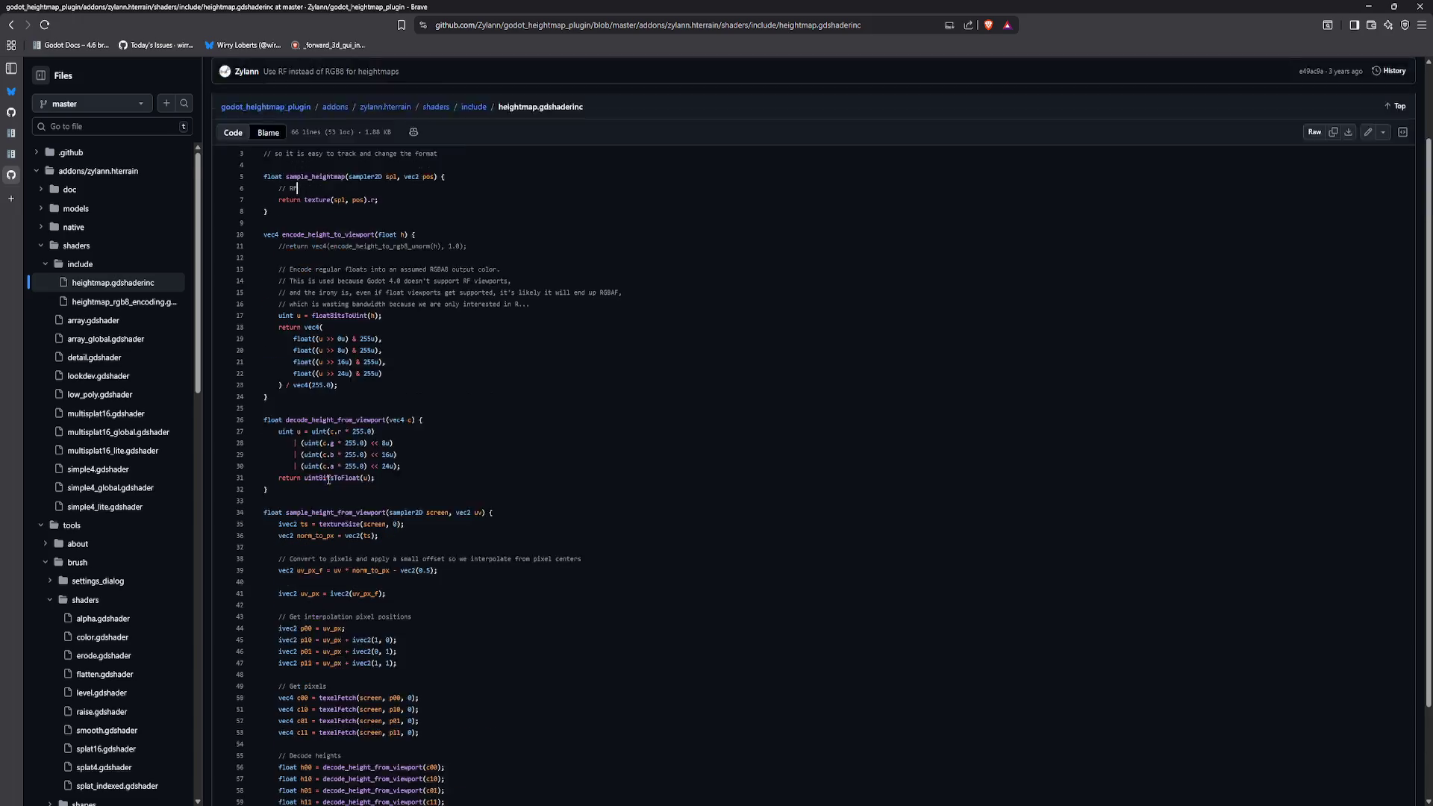
{"action": "scroll", "coordinate": [327, 479], "scroll_direction": "up", "scroll_amount": 1}
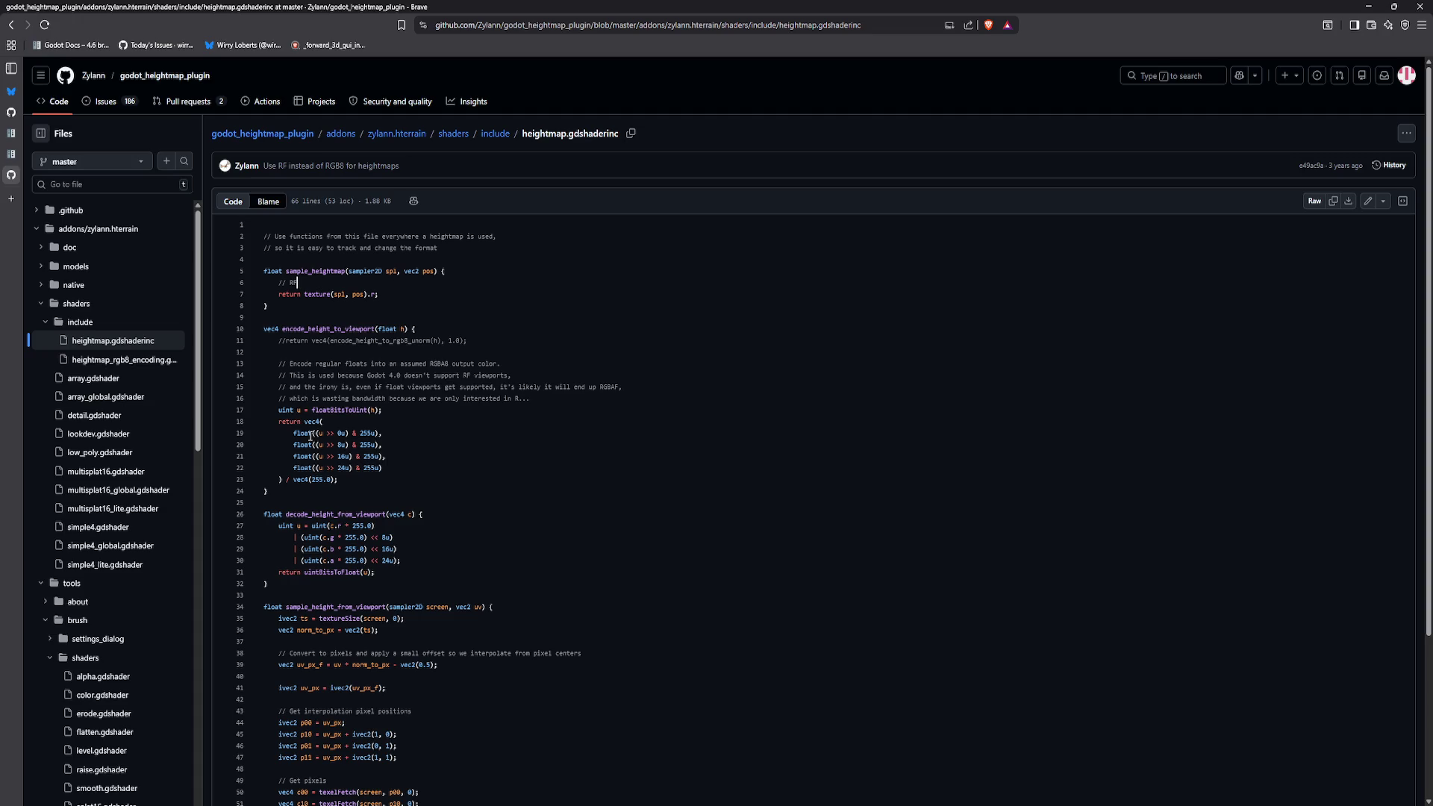
{"action": "left_click", "coordinate": [150, 360]}
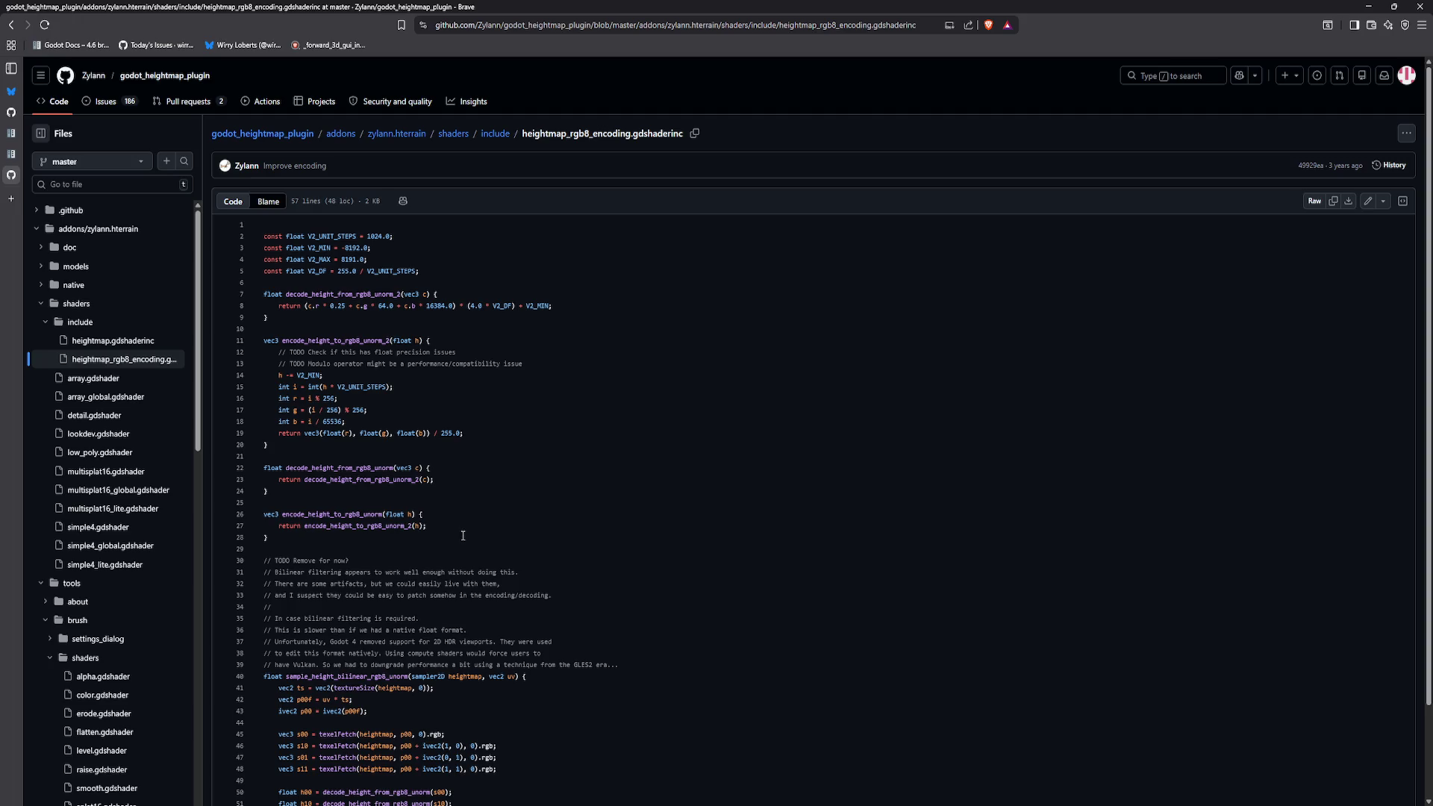
Step: Open smooth.gdshader from the tools/brush/shaders folder in the repo file tree
{"action": "scroll", "coordinate": [462, 536], "scroll_direction": "down", "scroll_amount": 2}
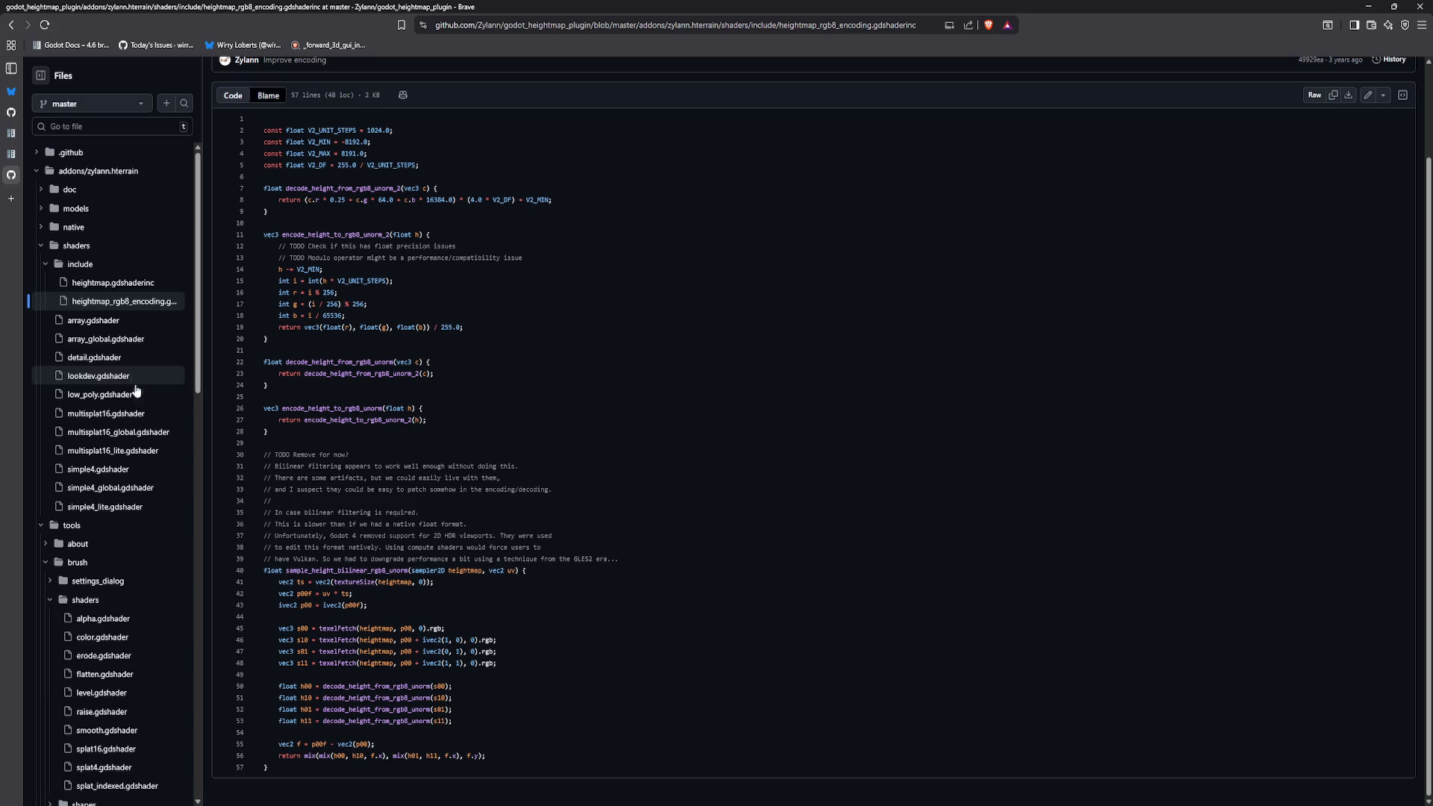
{"action": "scroll", "coordinate": [142, 448], "scroll_direction": "down", "scroll_amount": 1}
{"action": "scroll", "coordinate": [142, 507], "scroll_direction": "up", "scroll_amount": 1}
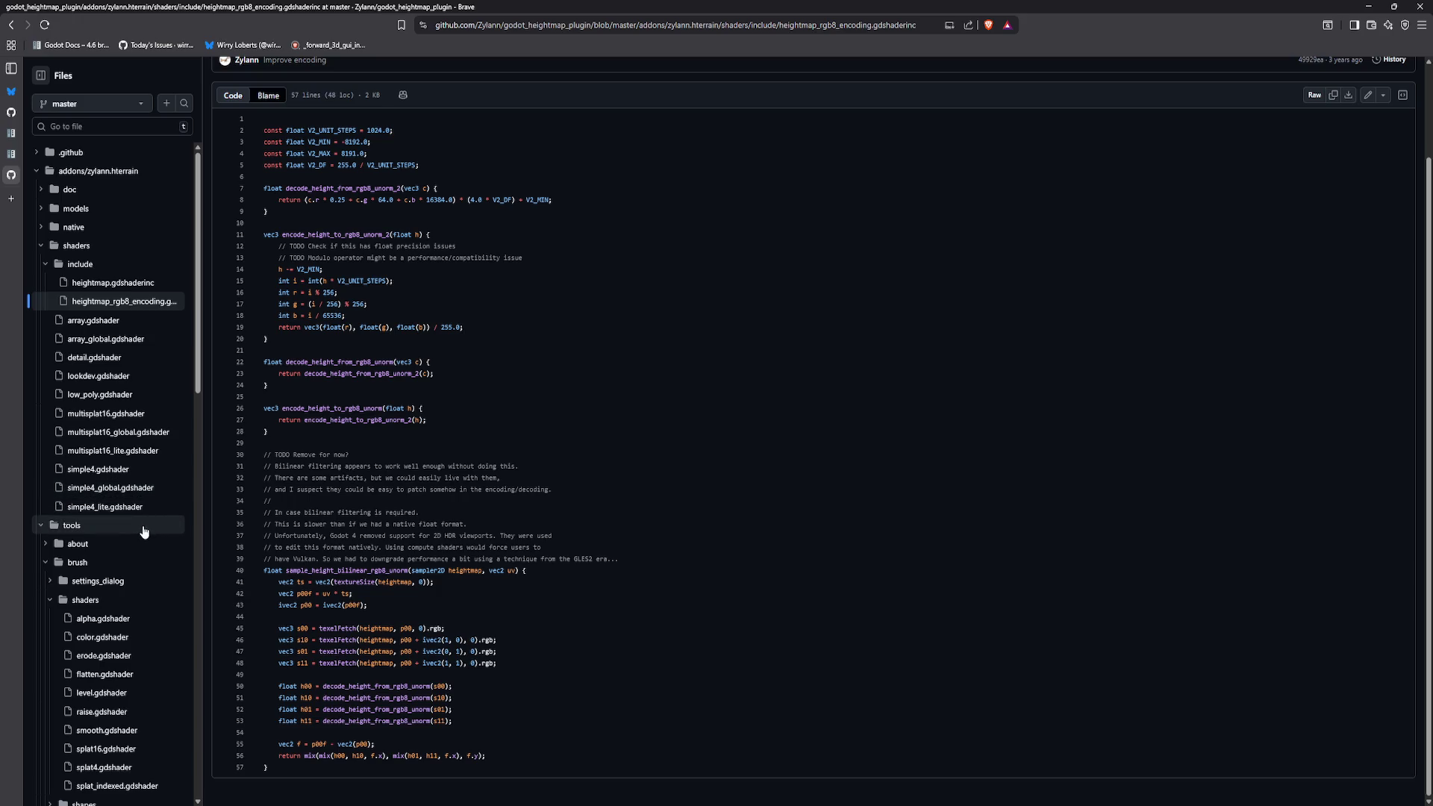
{"action": "scroll", "coordinate": [144, 536], "scroll_direction": "down", "scroll_amount": 2}
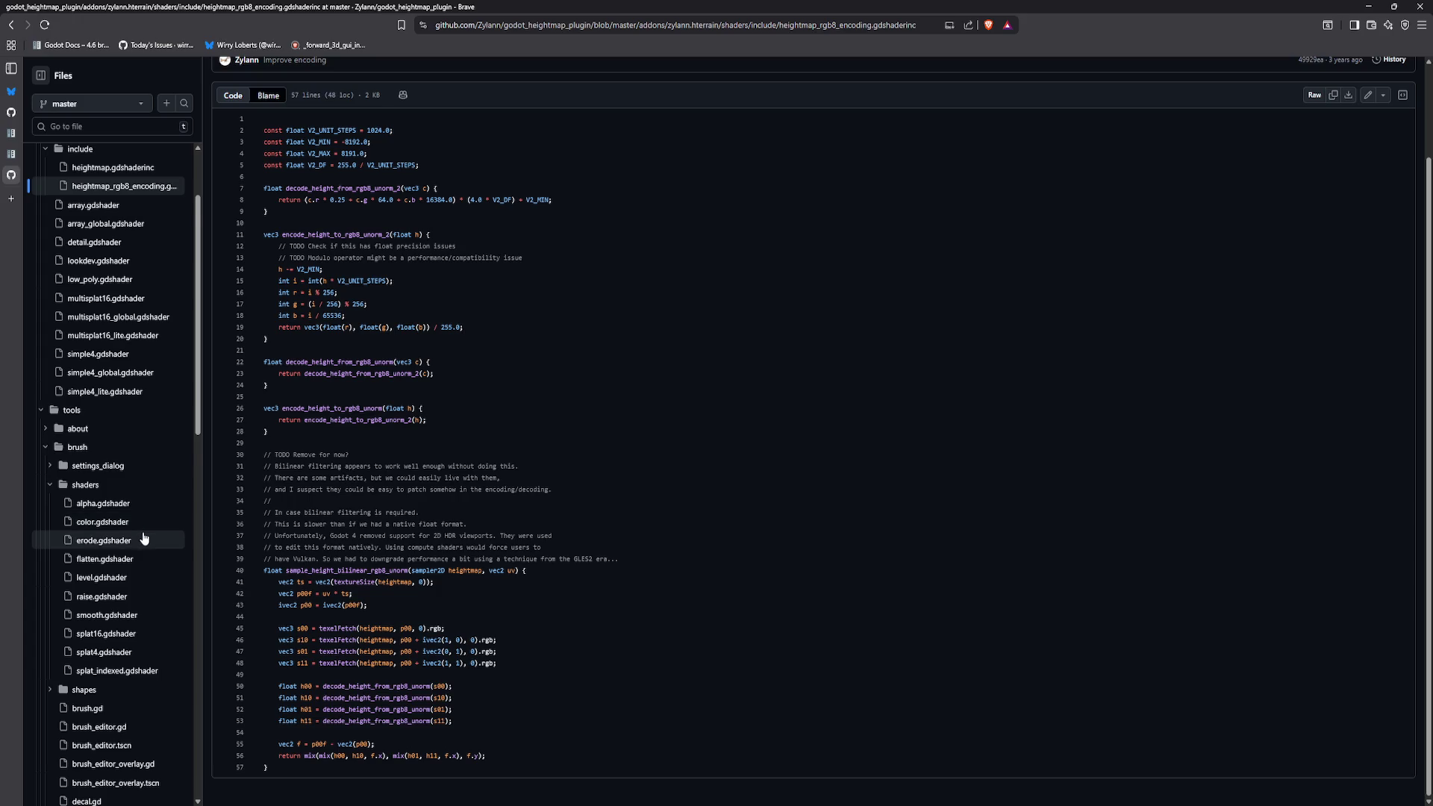
{"action": "scroll", "coordinate": [145, 534], "scroll_direction": "down", "scroll_amount": 1}
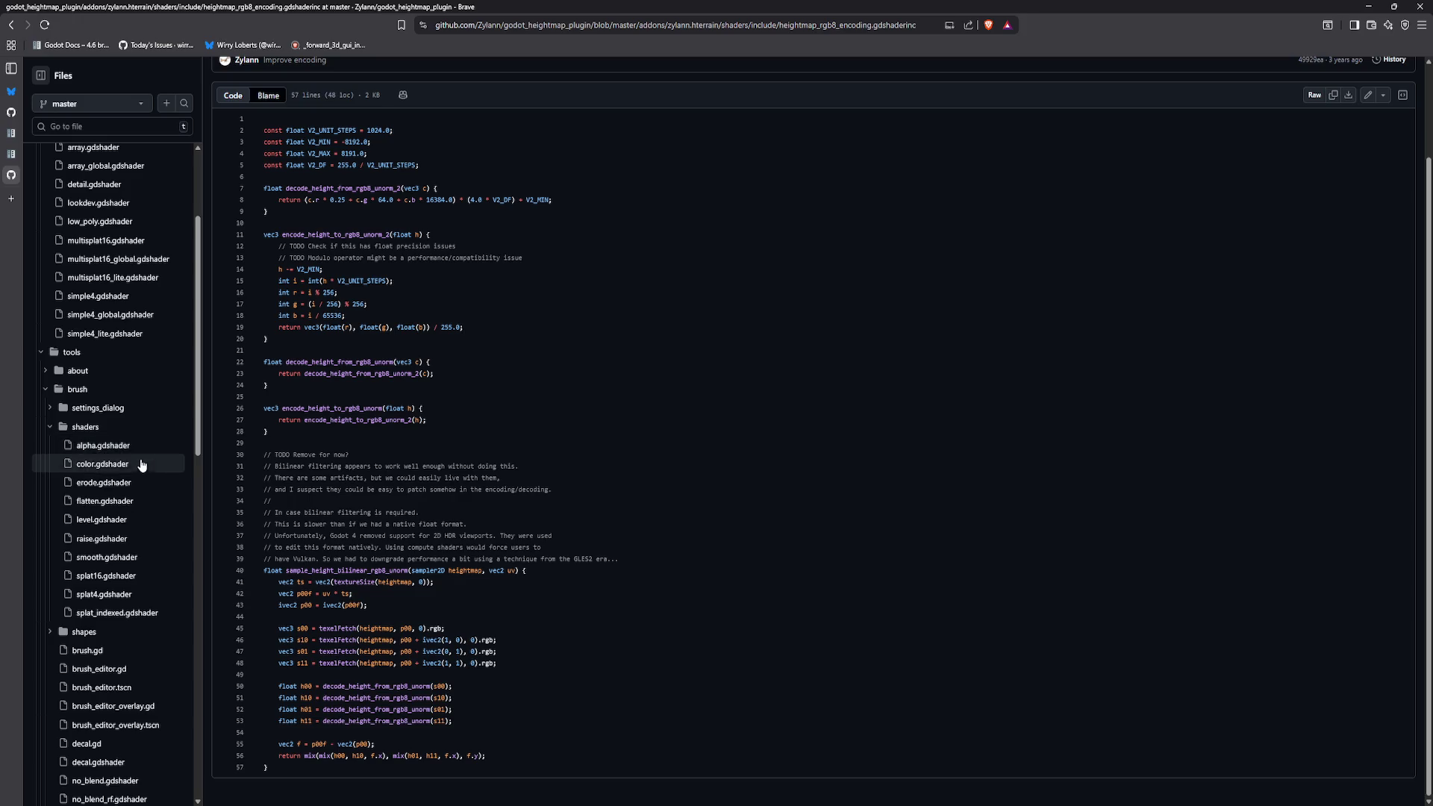
{"action": "left_click", "coordinate": [139, 557]}
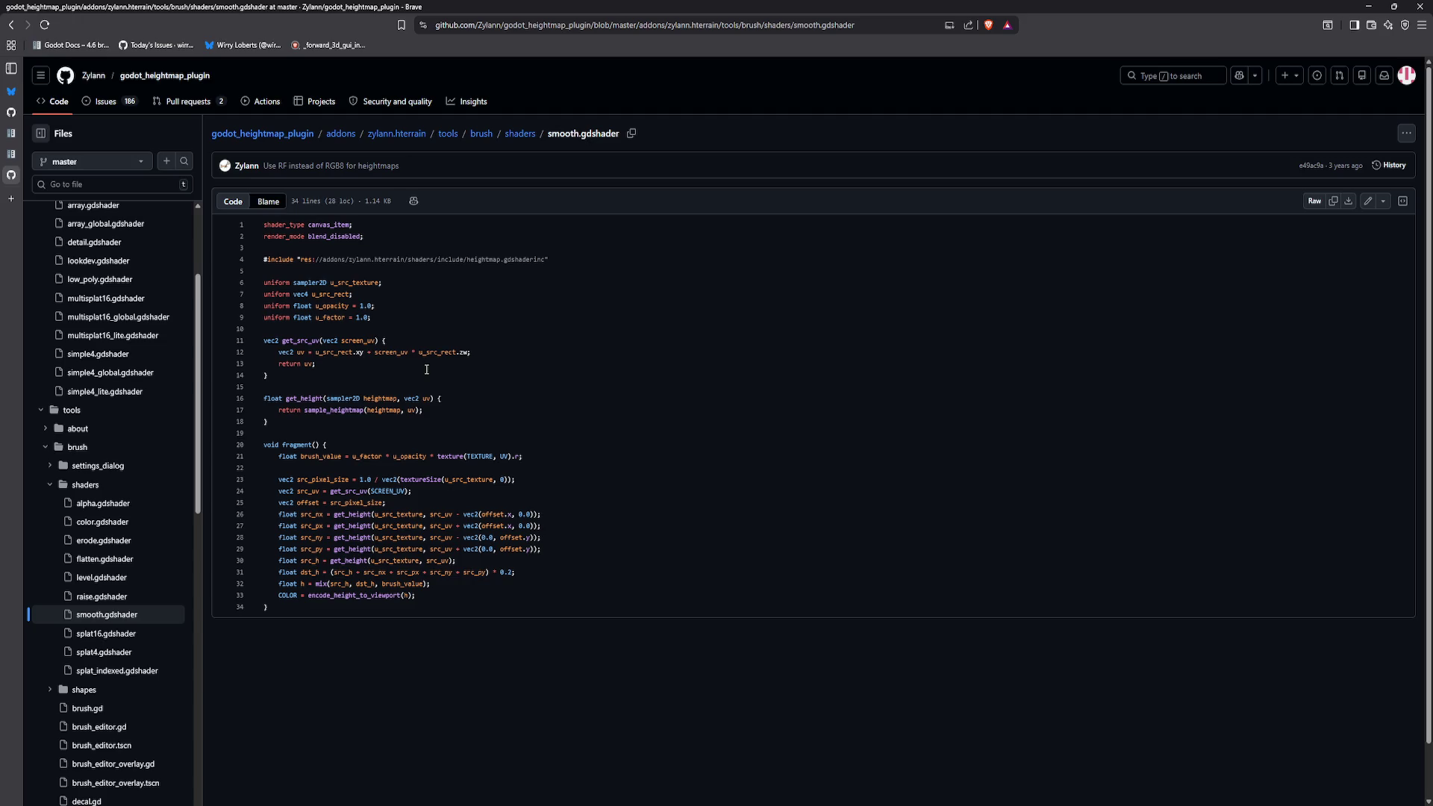
Step: Go back to heightmap.gdshaderinc and scroll through it
{"action": "scroll", "coordinate": [104, 560], "scroll_direction": "up", "scroll_amount": 2}
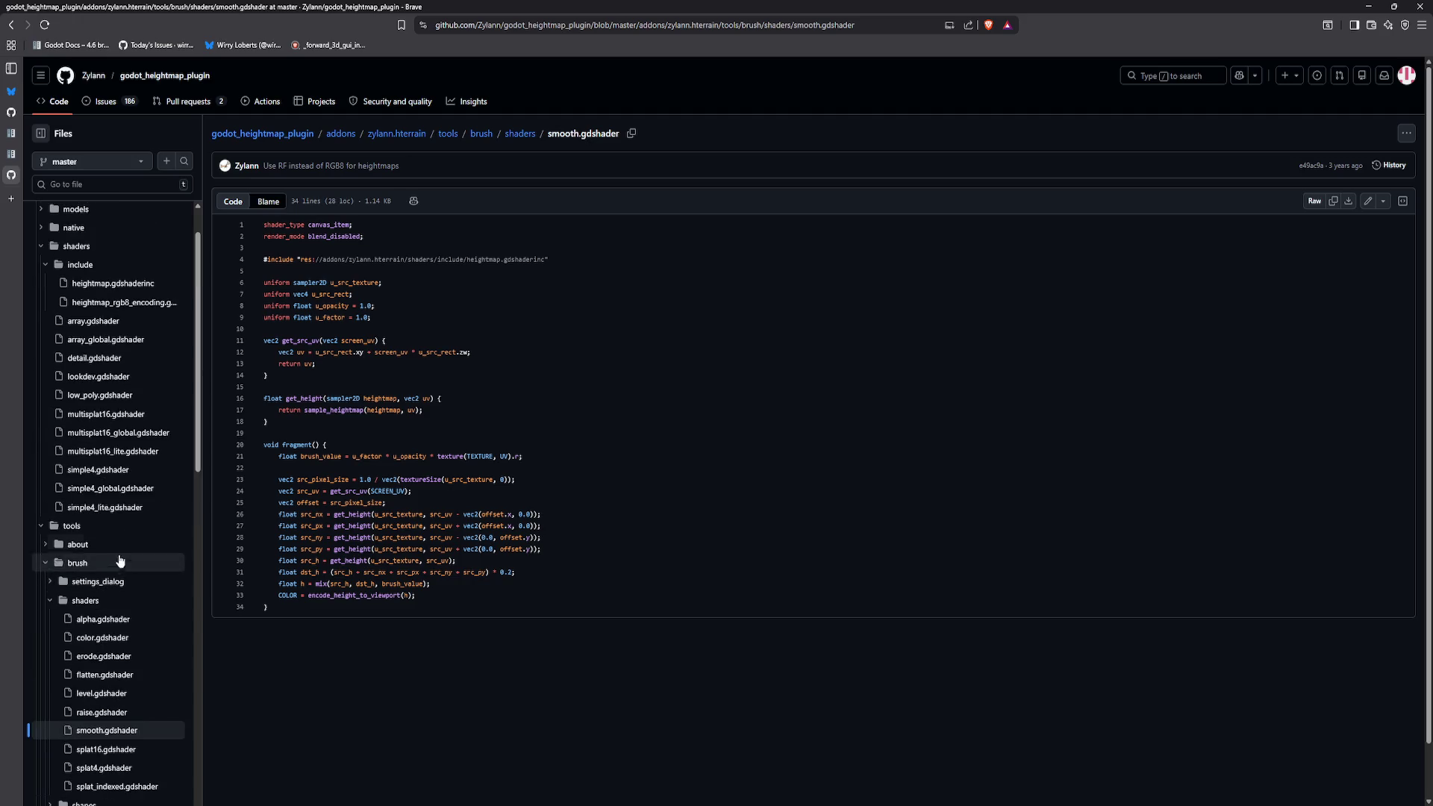
{"action": "left_click", "coordinate": [114, 290]}
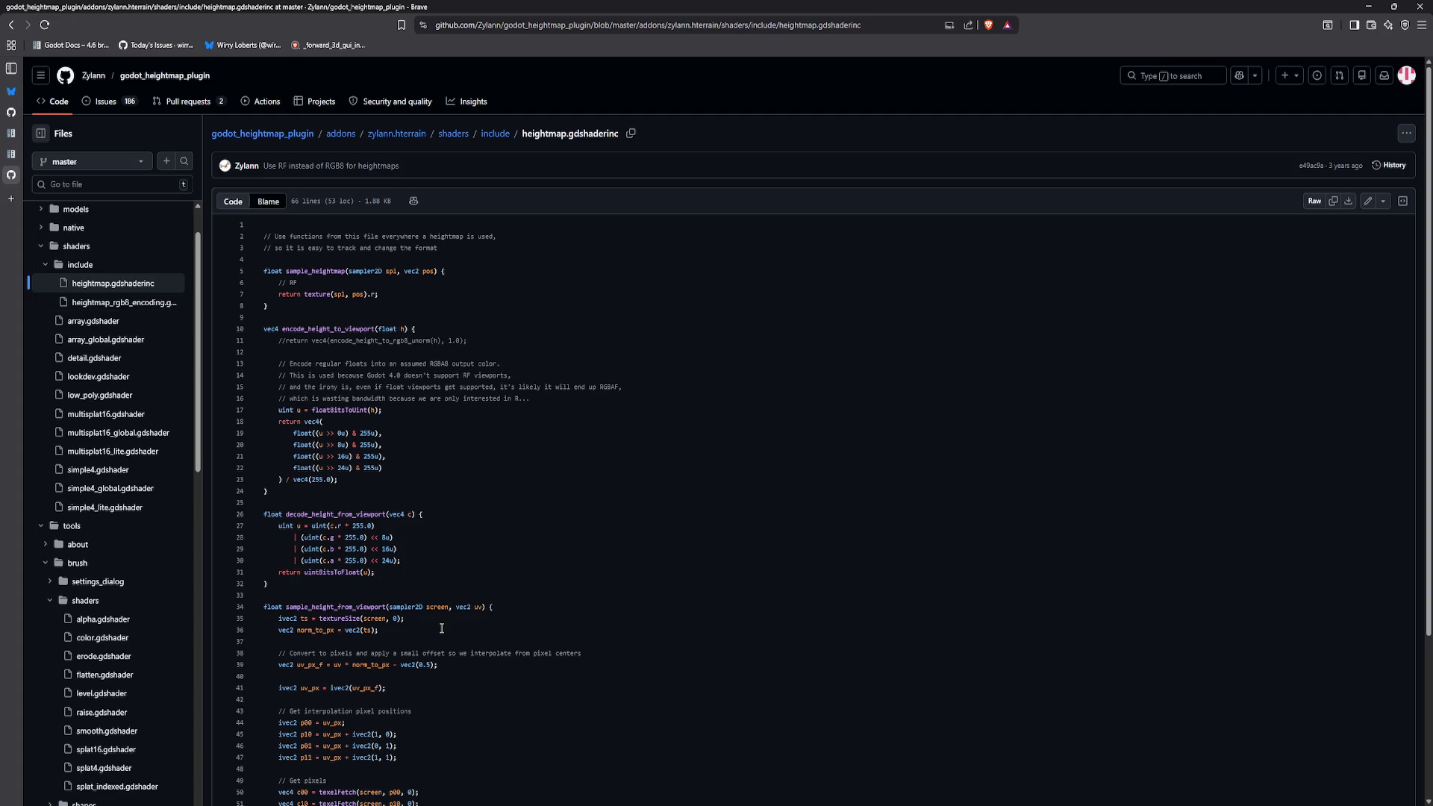
{"action": "scroll", "coordinate": [442, 628], "scroll_direction": "down", "scroll_amount": 2}
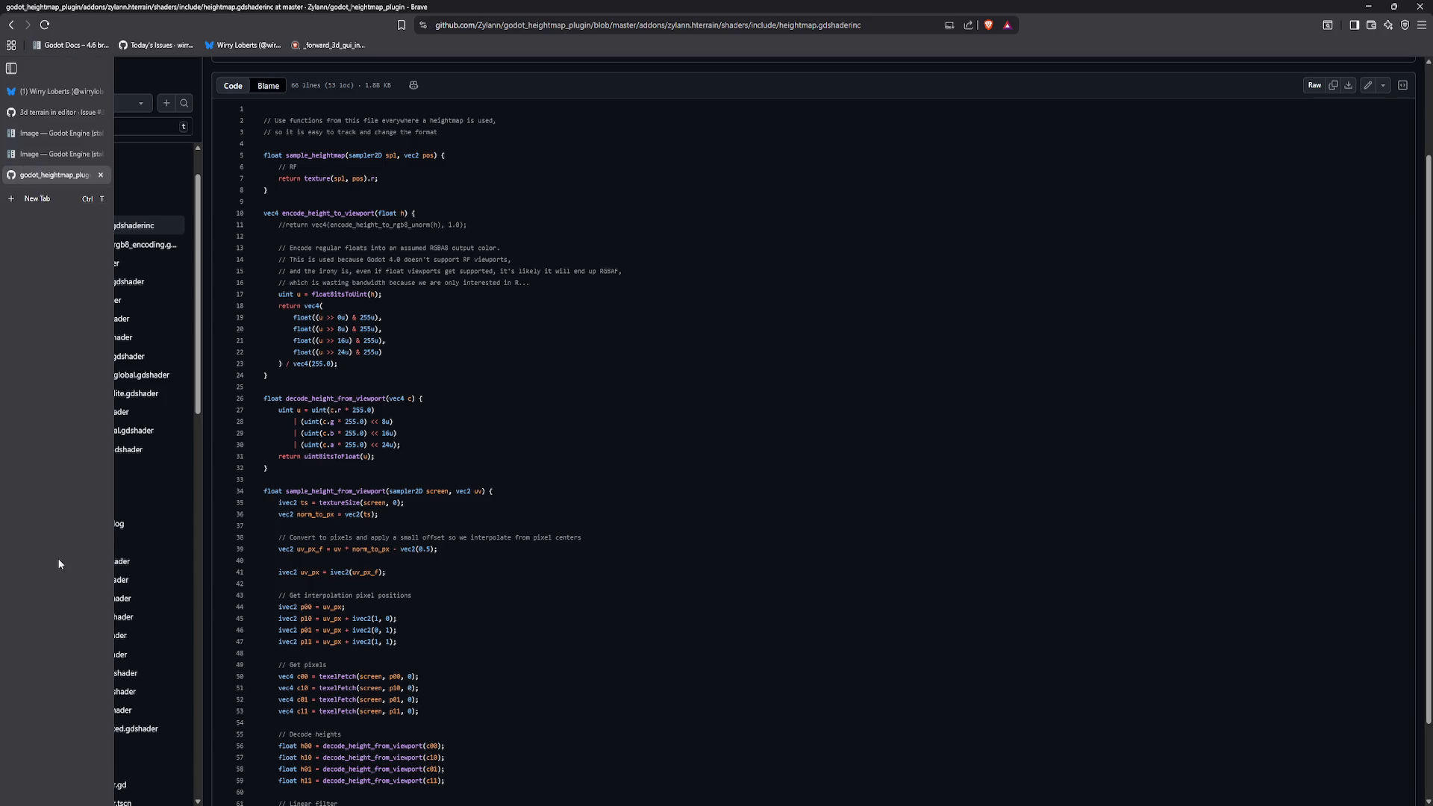
Step: Open the brush settings_dialog folder, then read detail.gdshader's vertex code
{"action": "left_click", "coordinate": [97, 524]}
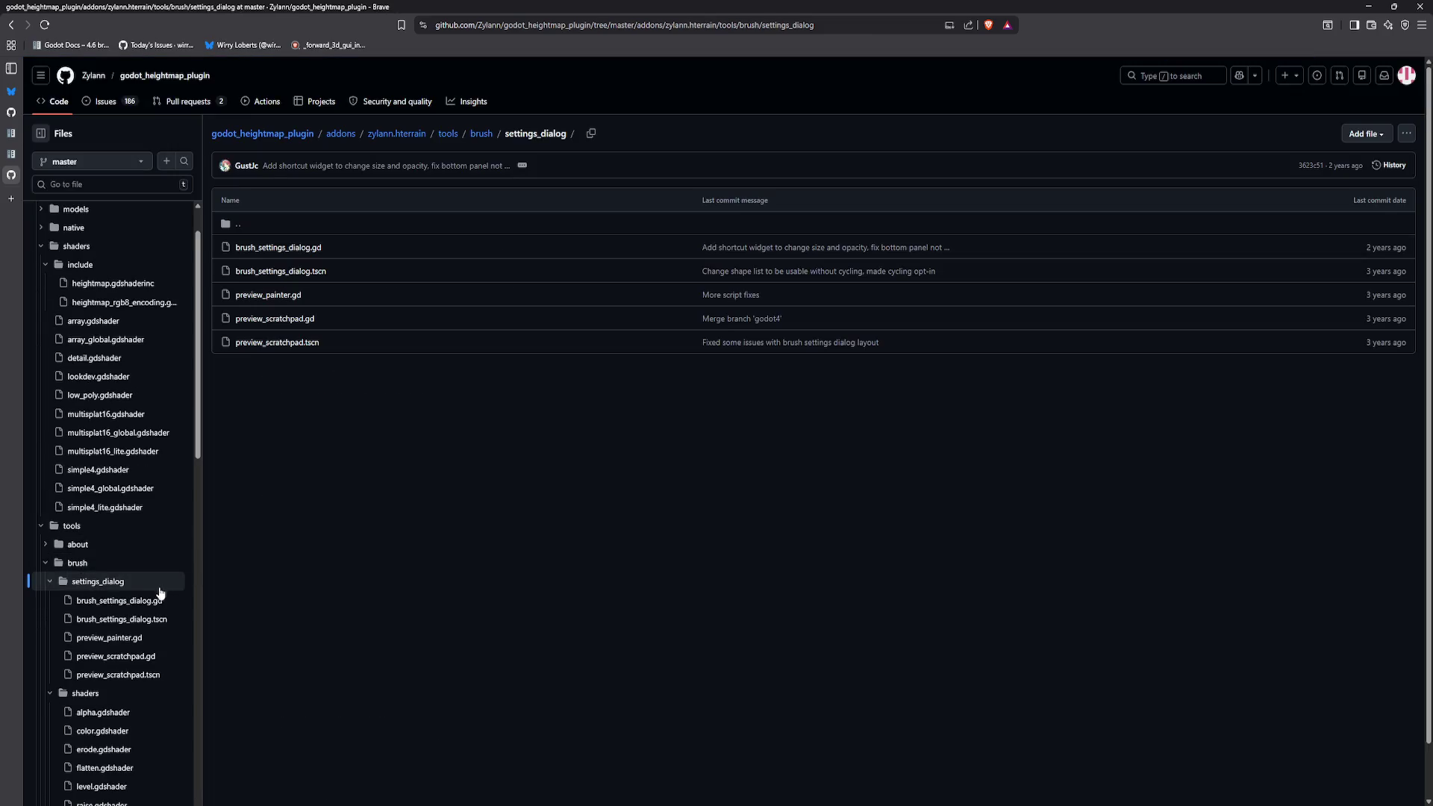
{"action": "scroll", "coordinate": [125, 595], "scroll_direction": "up", "scroll_amount": 1}
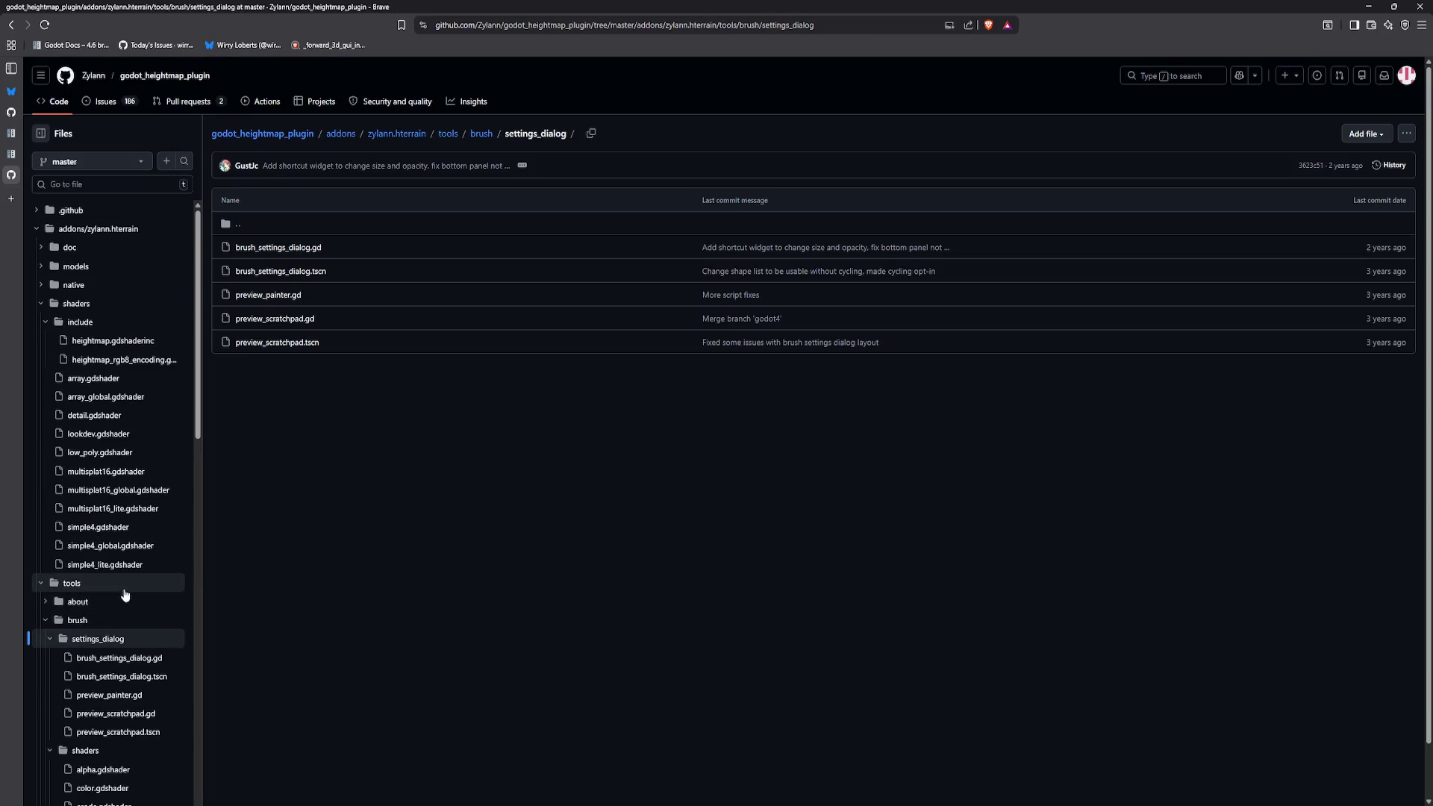
{"action": "left_click", "coordinate": [104, 416]}
{"action": "scroll", "coordinate": [361, 584], "scroll_direction": "down", "scroll_amount": 5}
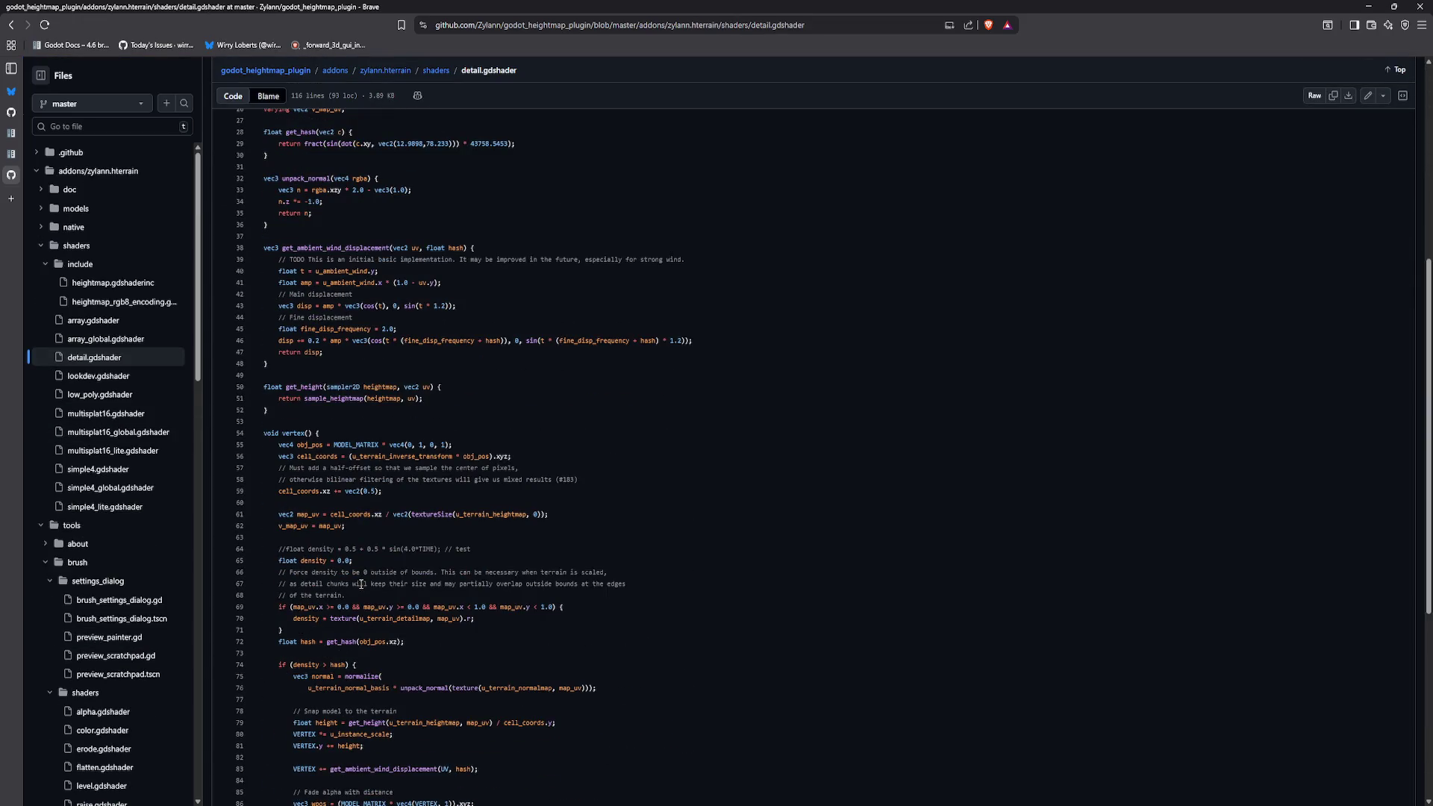
{"action": "scroll", "coordinate": [361, 584], "scroll_direction": "down", "scroll_amount": 3}
{"action": "scroll", "coordinate": [361, 584], "scroll_direction": "down", "scroll_amount": 3}
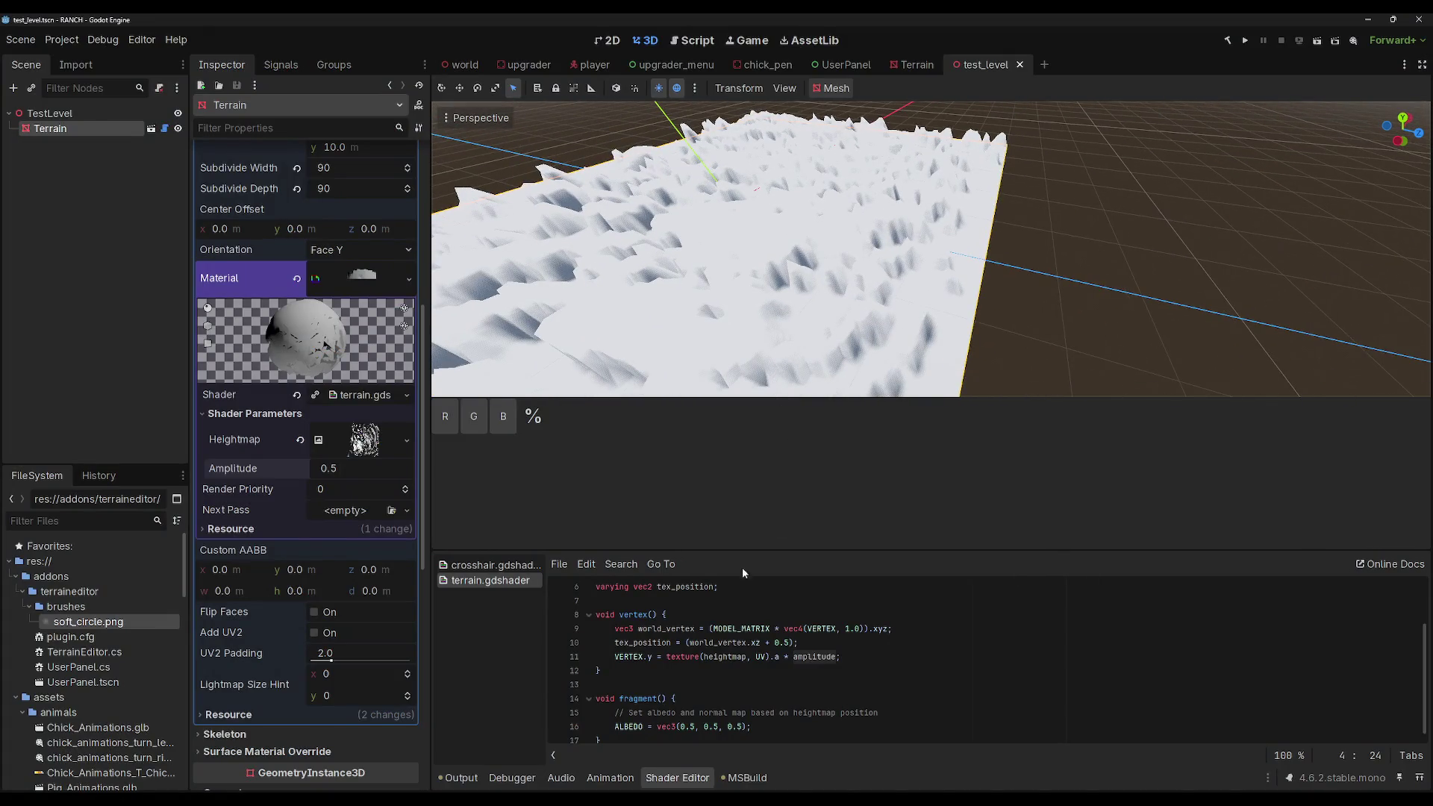
Step: Save the test level scene, copy the heightmap.gdshaderinc URL, and go to issue #35
{"action": "left_click", "coordinate": [679, 784]}
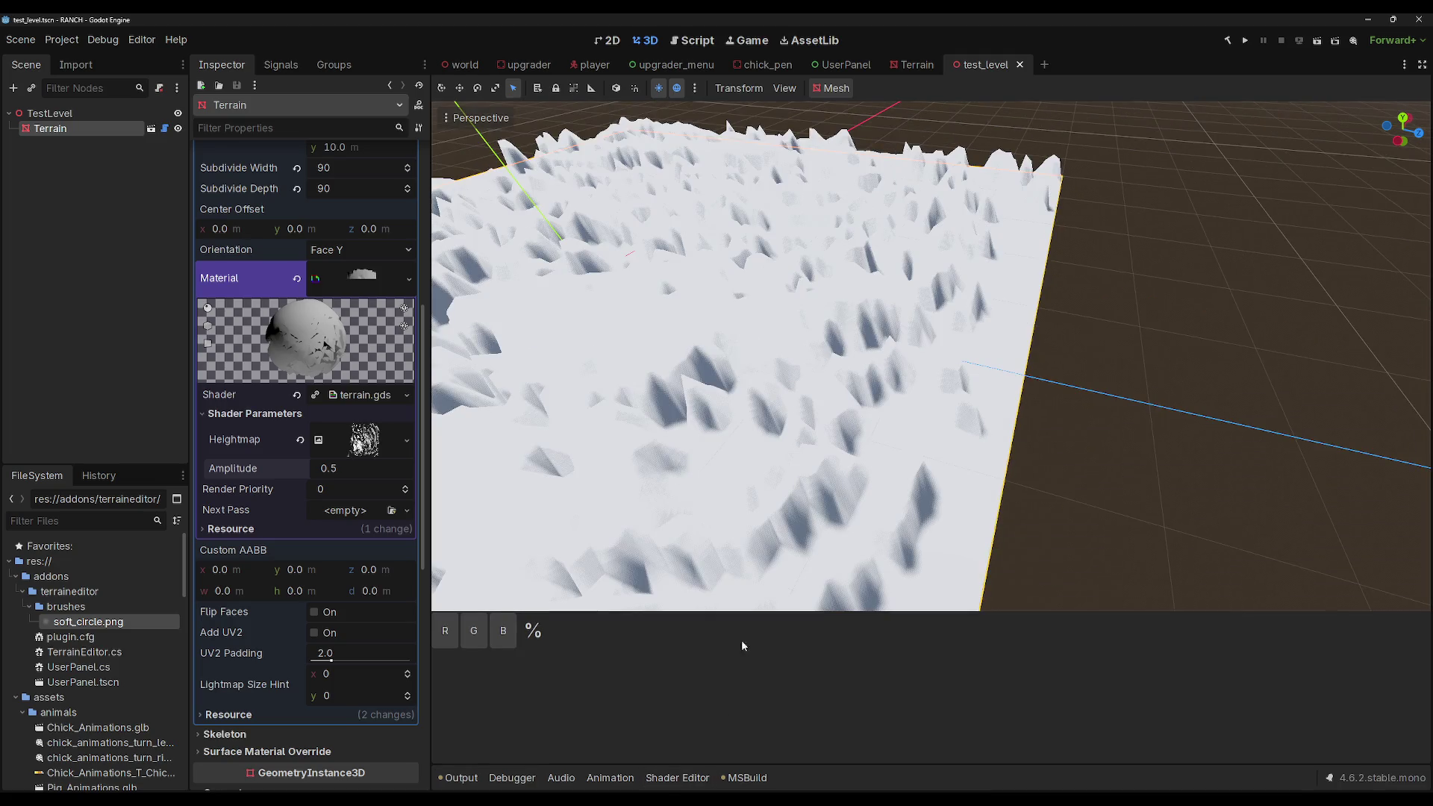
{"action": "key", "text": "ctrl+s"}
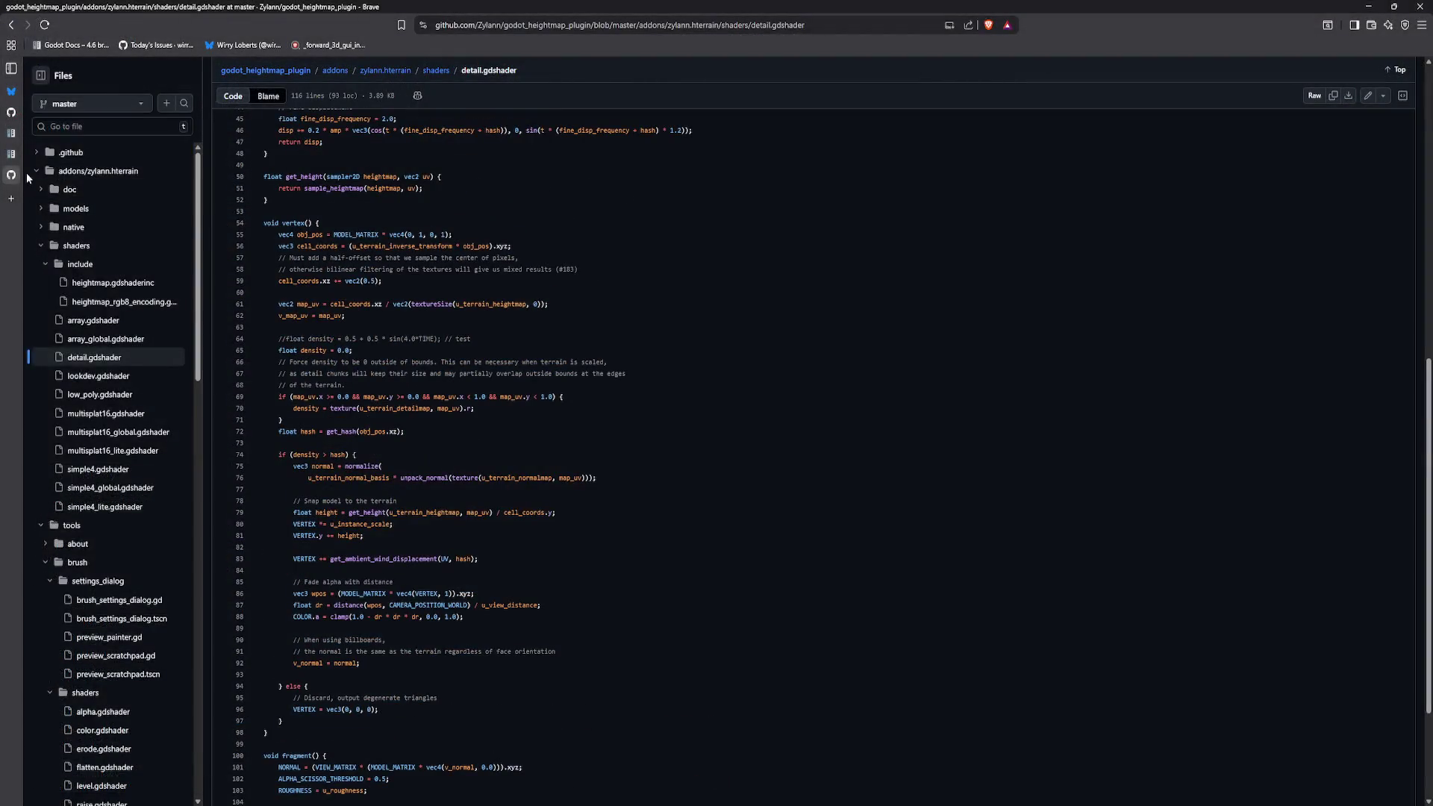
{"action": "mouse_move", "coordinate": [22, 158]}
{"action": "left_click", "coordinate": [108, 283]}
{"action": "left_click", "coordinate": [533, 30]}
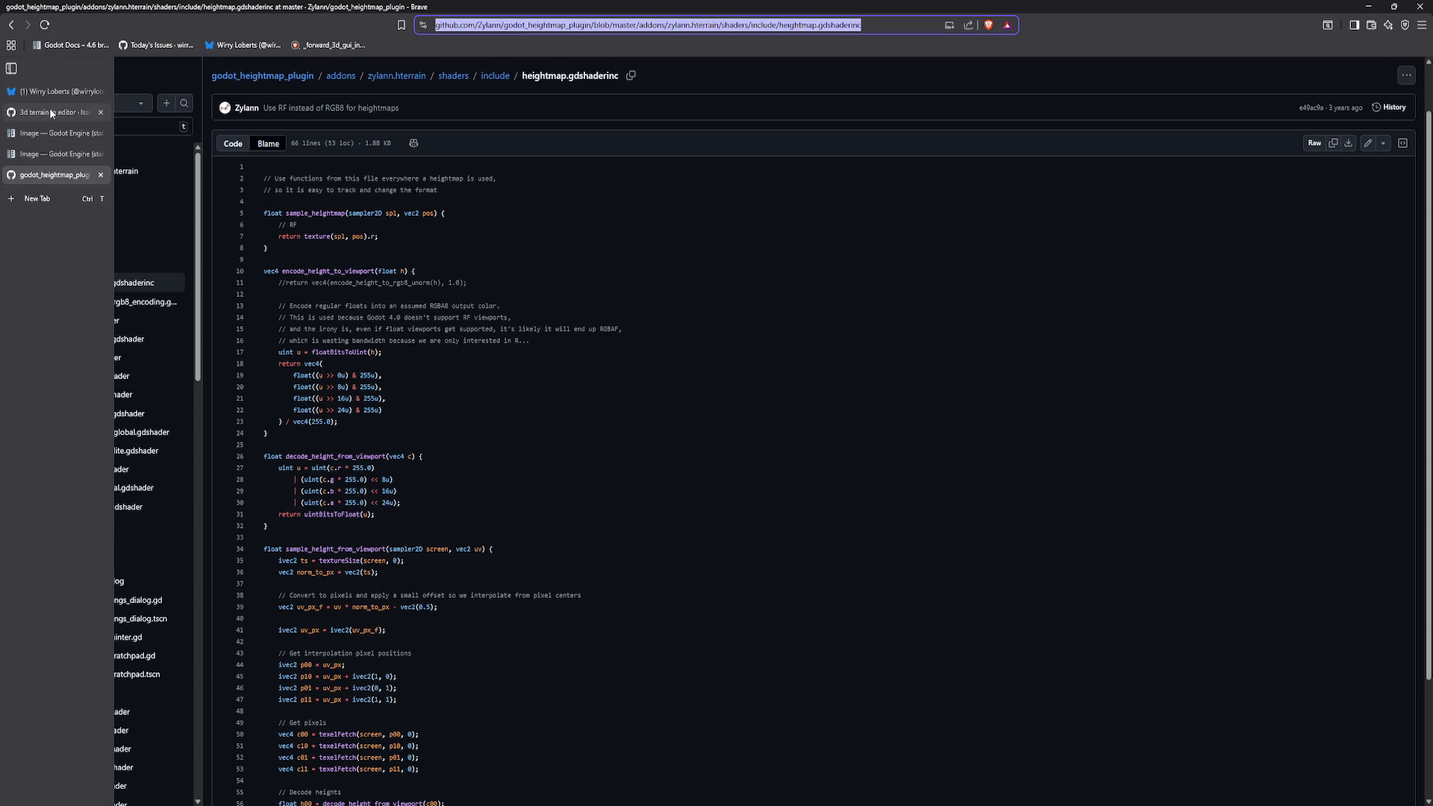
{"action": "left_click", "coordinate": [21, 114]}
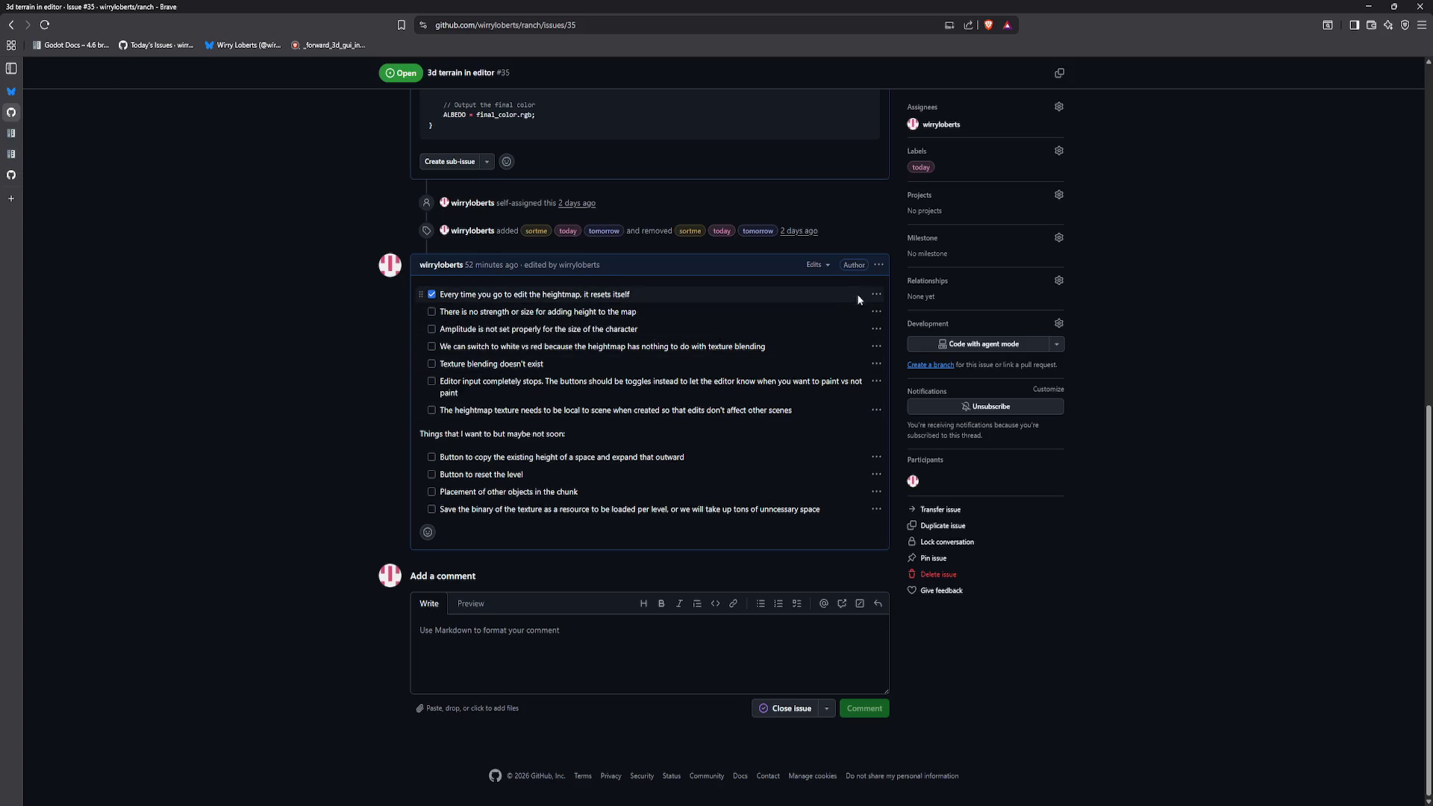
Step: Add the unchecked task 'Do we actually need this type of encoding for a heightmap?' with the shader link
{"action": "left_click", "coordinate": [877, 267]}
{"action": "left_click", "coordinate": [912, 390]}
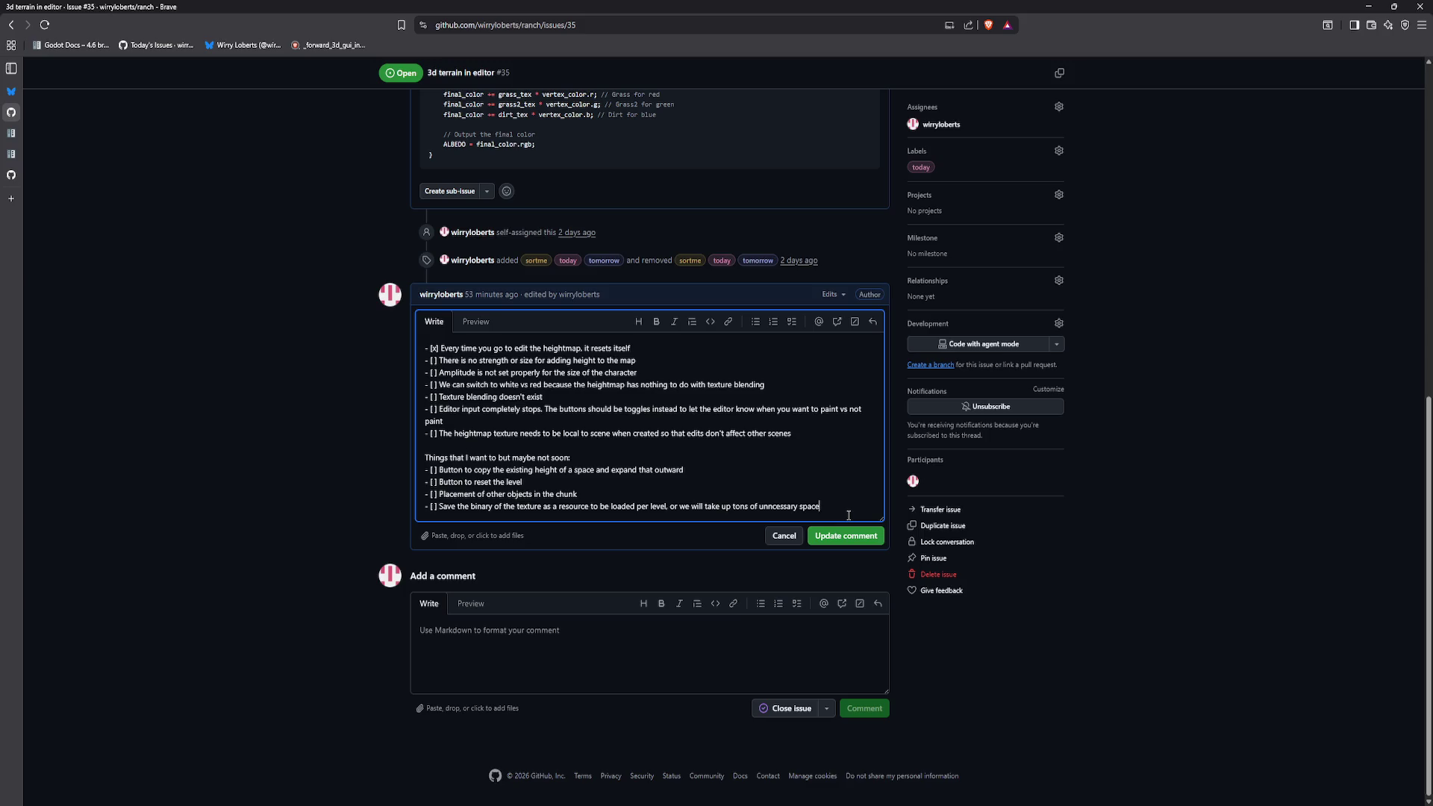
{"action": "type", "text": "-"}
{"action": "key", "text": "Return"}
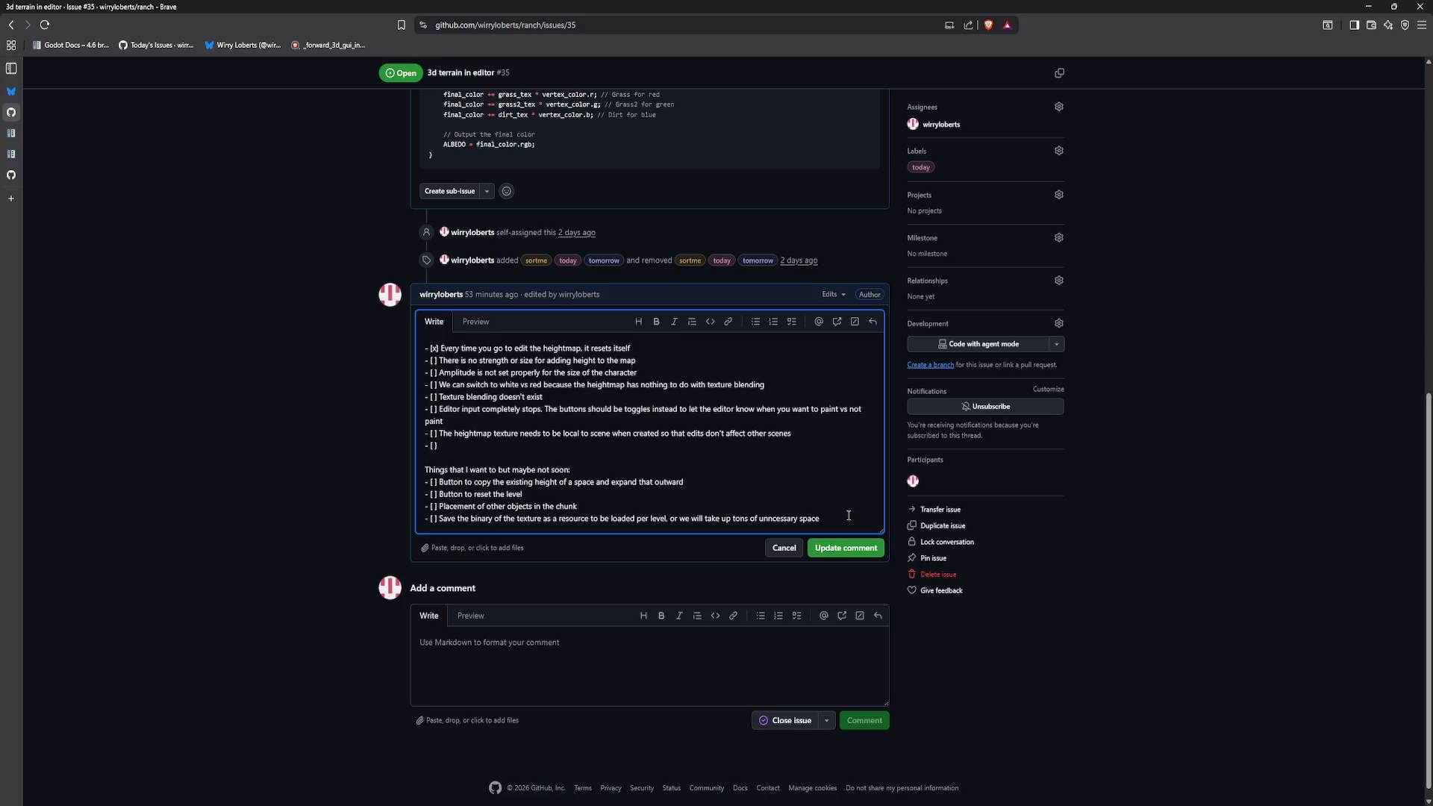
{"action": "type", "text": "] Do we actu"}
{"action": "type", "text": "ally need this typo"}
{"action": "type", "text": " of encoding for a heigh"}
{"action": "type", "text": "tmap?"}
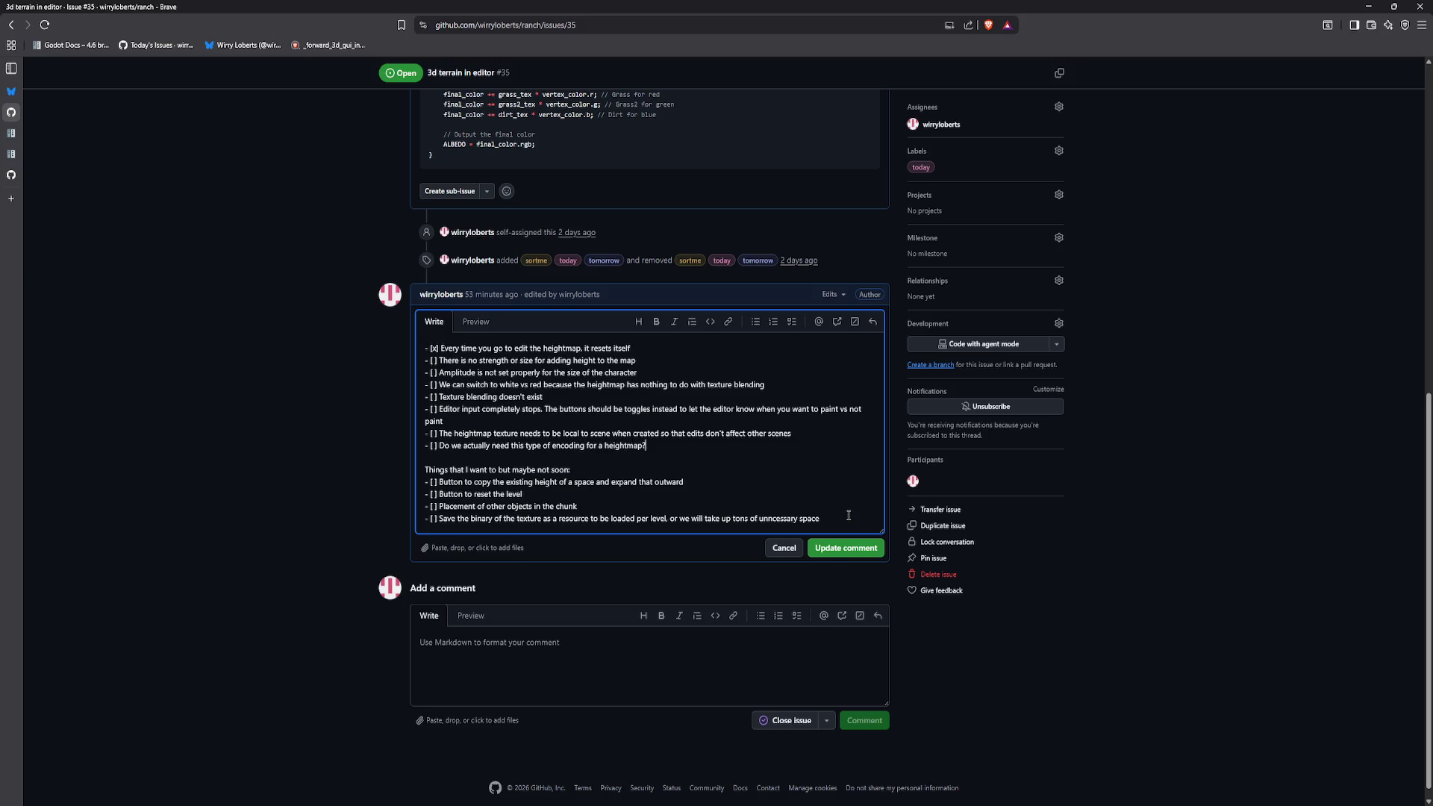
{"action": "type", "text": "https://github.com/Zylann/godot_heightmap_plugin/blob/master/addons/zylann.hterrain/shaders/include/heightmap.gdshaderinc"}
Step: Update the comment and tick the white-vs-red switching and Texture blending tasks
{"action": "left_click", "coordinate": [846, 572]}
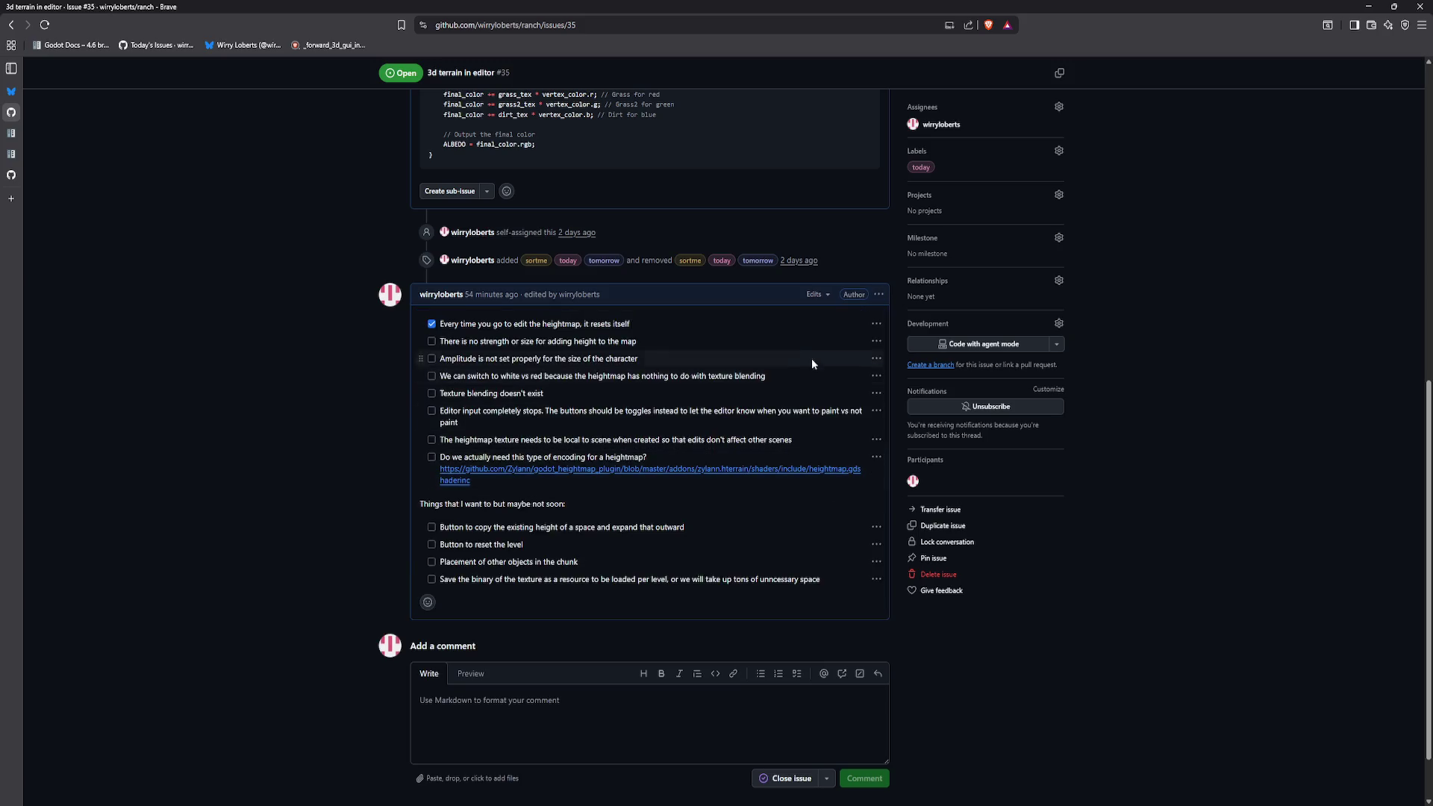
{"action": "scroll", "coordinate": [699, 460], "scroll_direction": "up", "scroll_amount": 1}
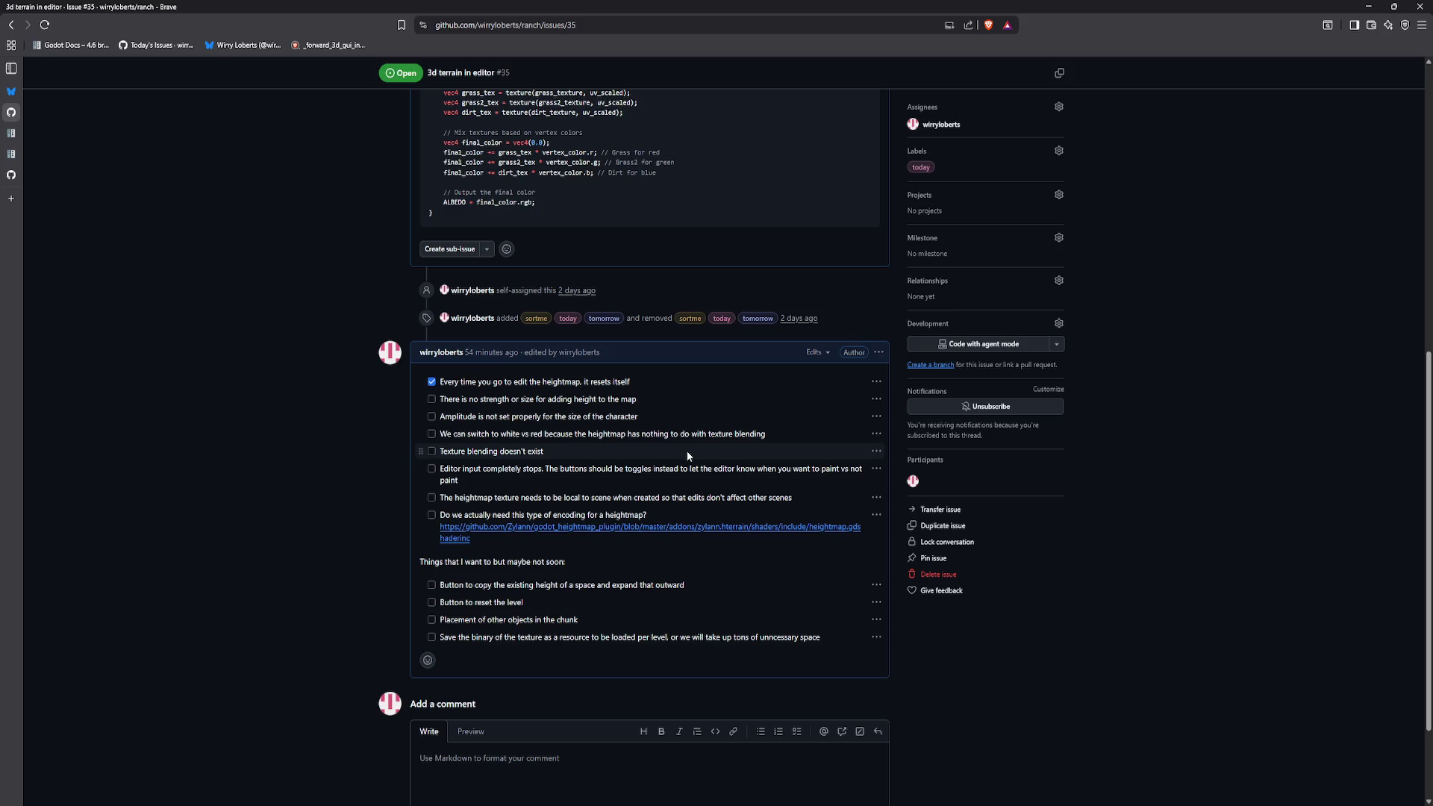
{"action": "left_click_drag", "start_coordinate": [688, 436], "coordinate": [682, 435]}
{"action": "left_click", "coordinate": [432, 435]}
{"action": "left_click", "coordinate": [431, 453]}
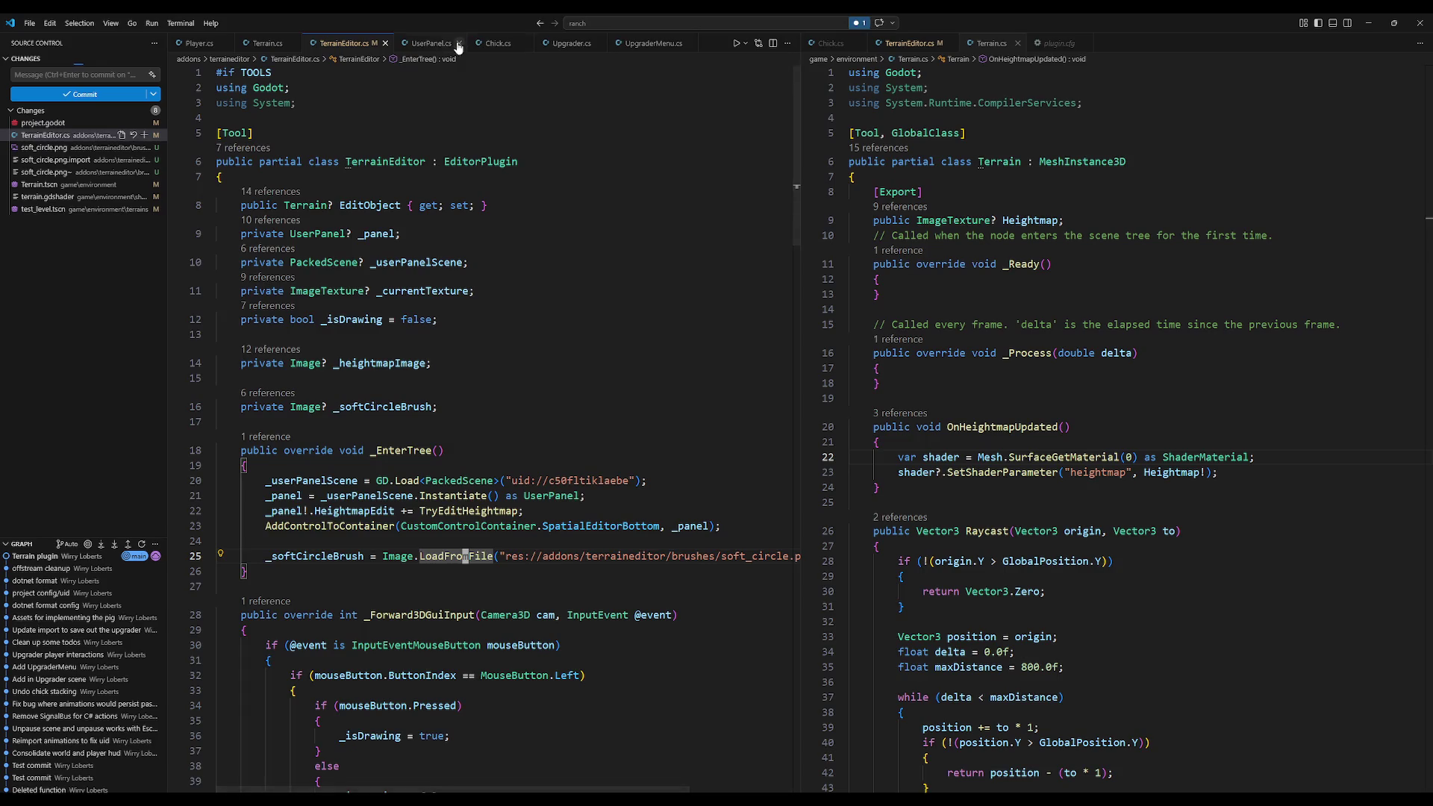
Step: Open UserPanel.cs in the code editor
{"action": "left_click", "coordinate": [431, 43]}
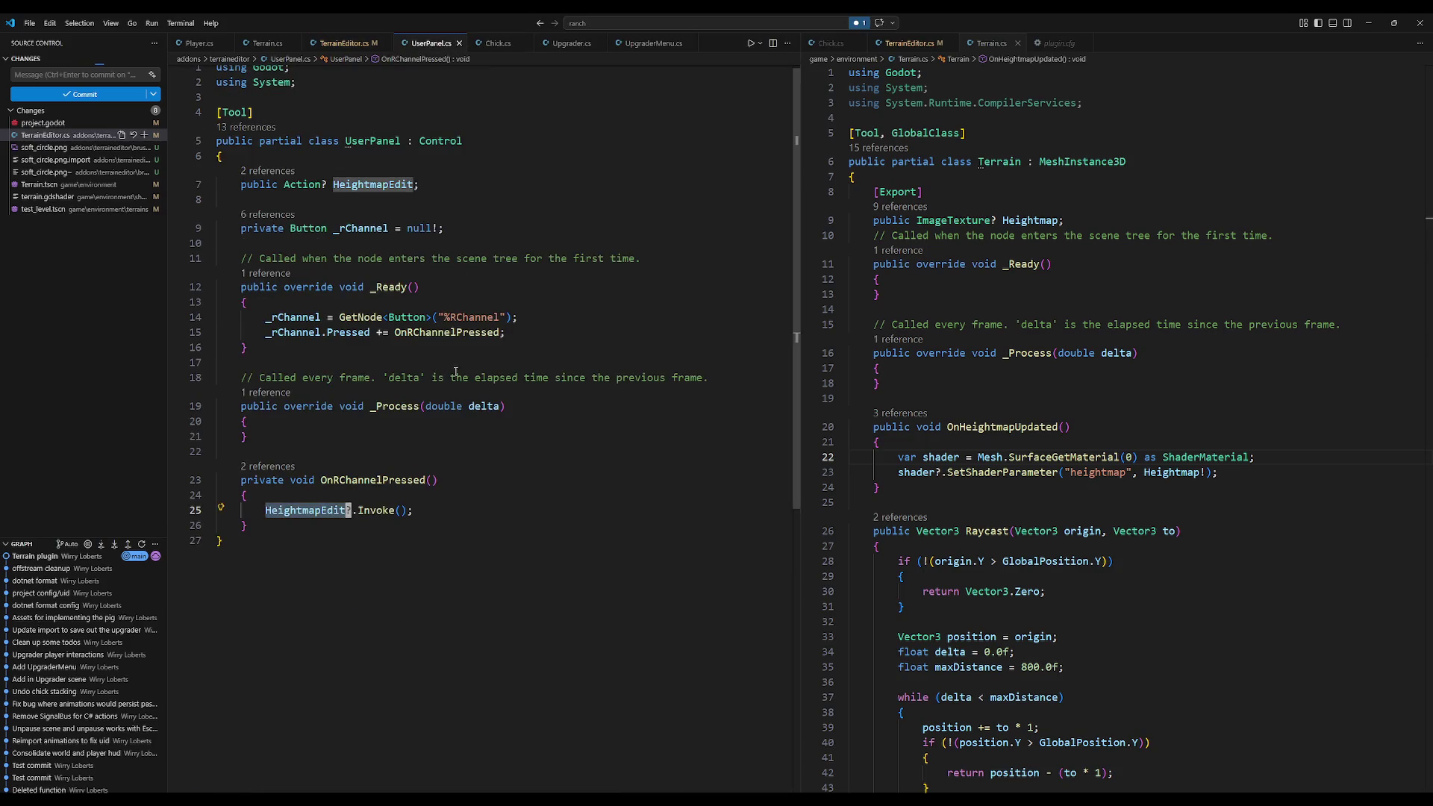
Step: Change line 15's Pressed event to Toggled for OnRChannelPressed and save UserPanel.cs
{"action": "double_click", "coordinate": [348, 332]}
{"action": "type", "text": "T9"}
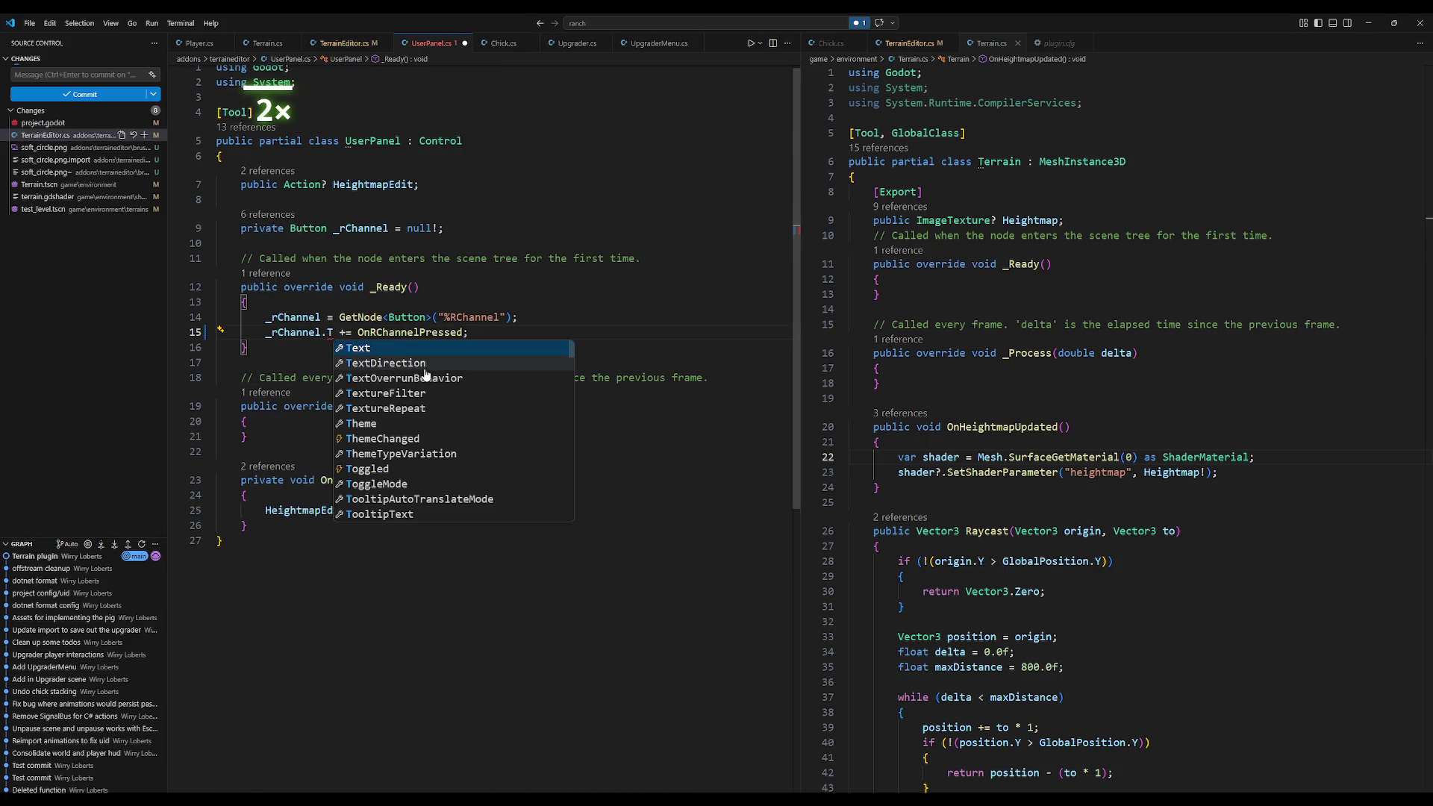
{"action": "type", "text": "ggled"}
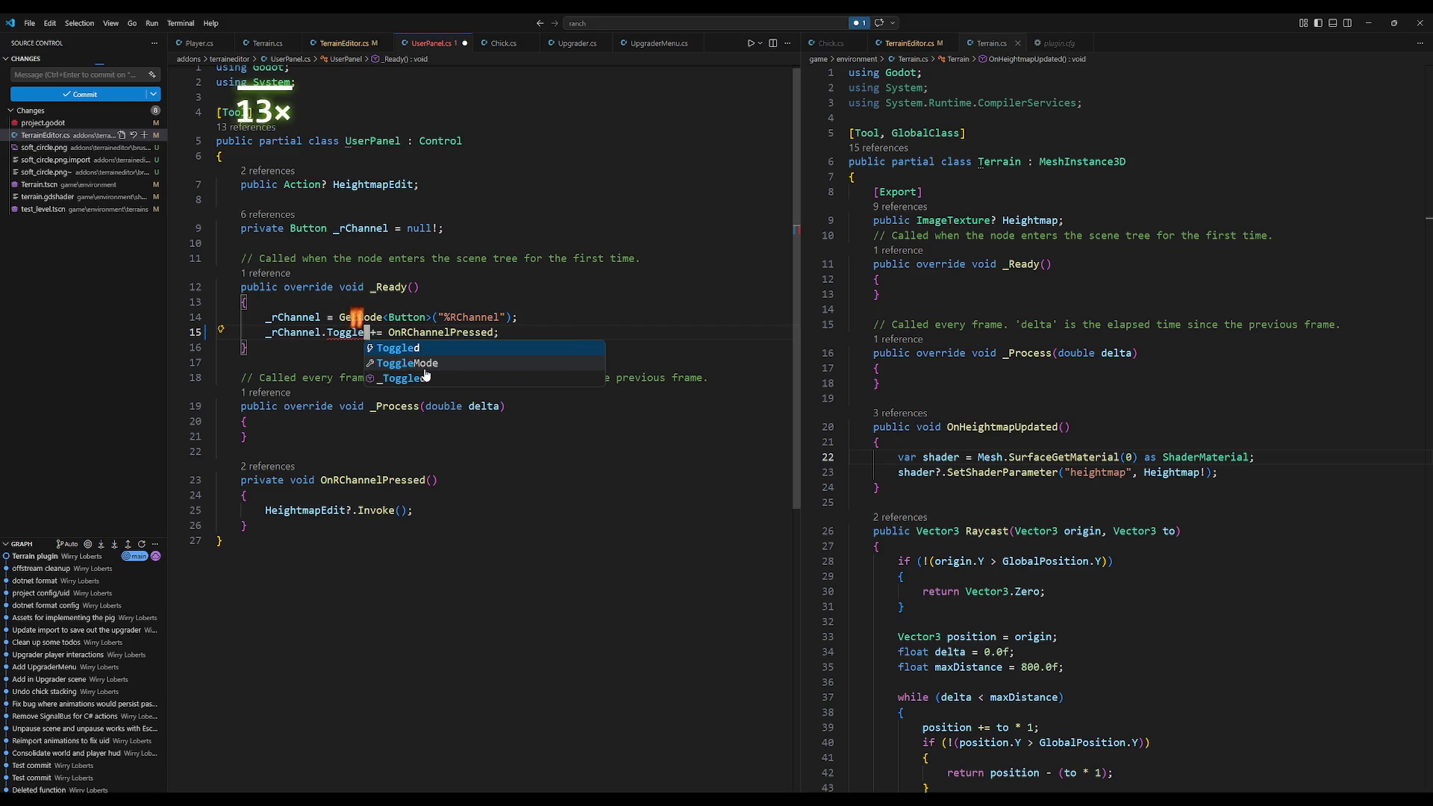
{"action": "key", "text": "ctrl+s"}
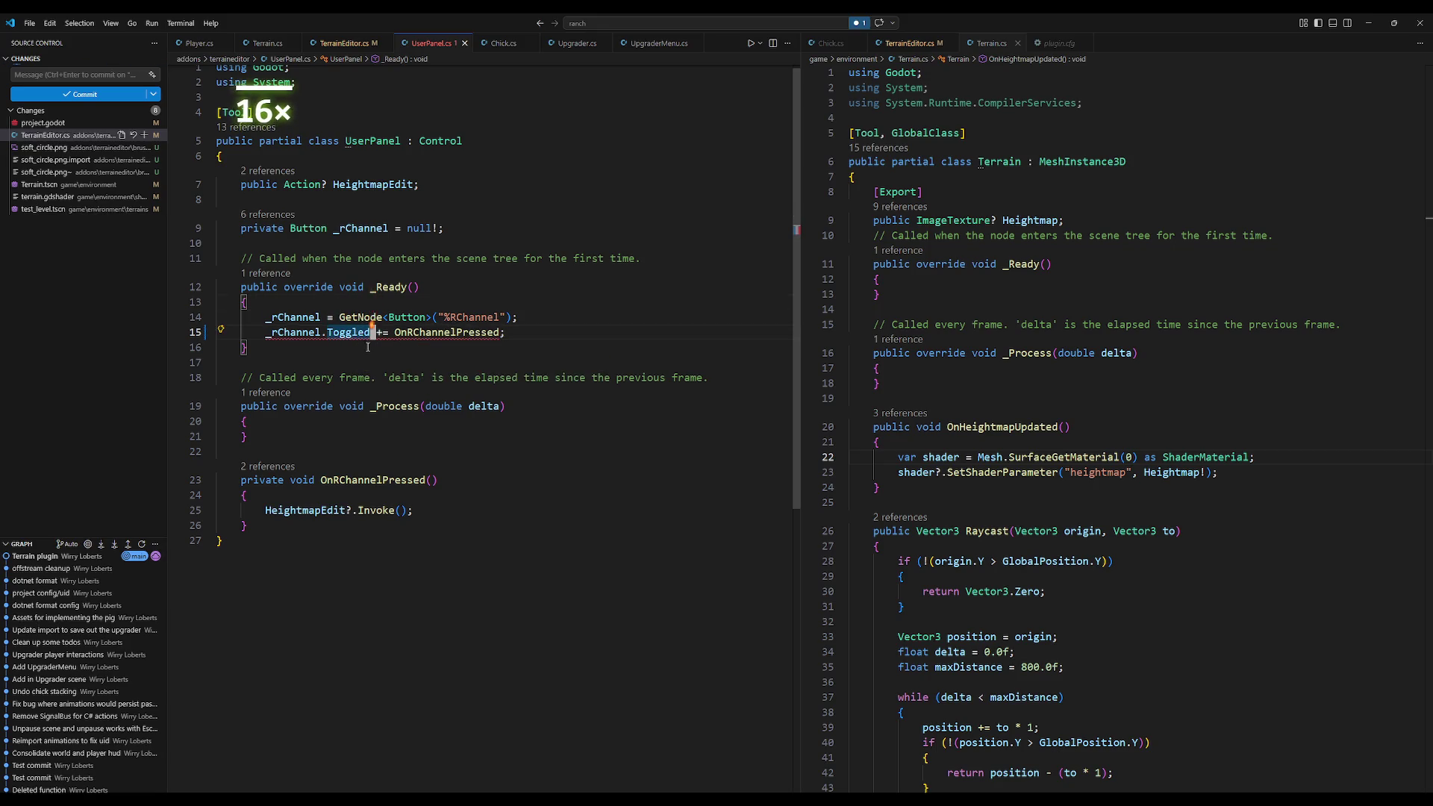
{"action": "mouse_move", "coordinate": [366, 337]}
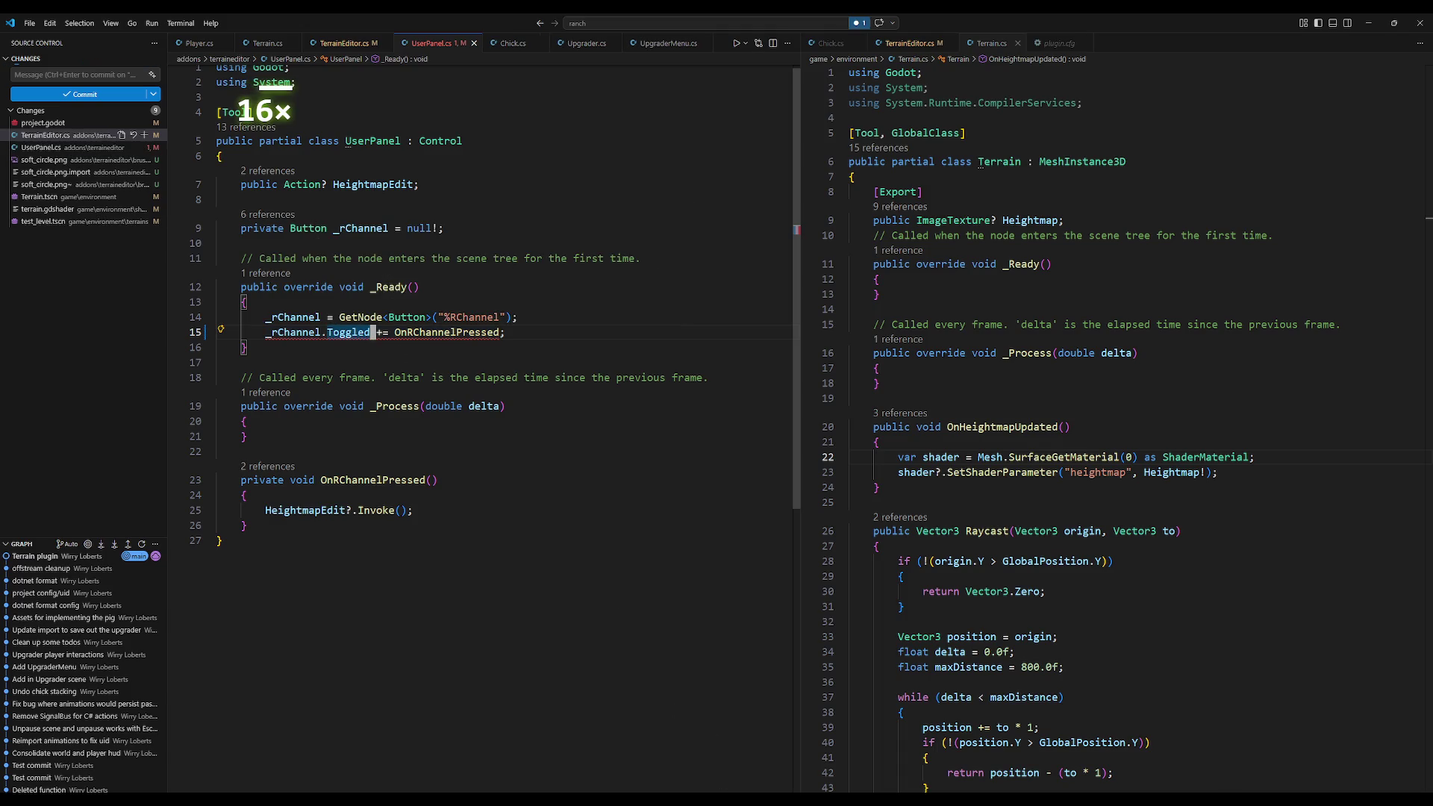
{"action": "key", "text": "alt+Tab"}
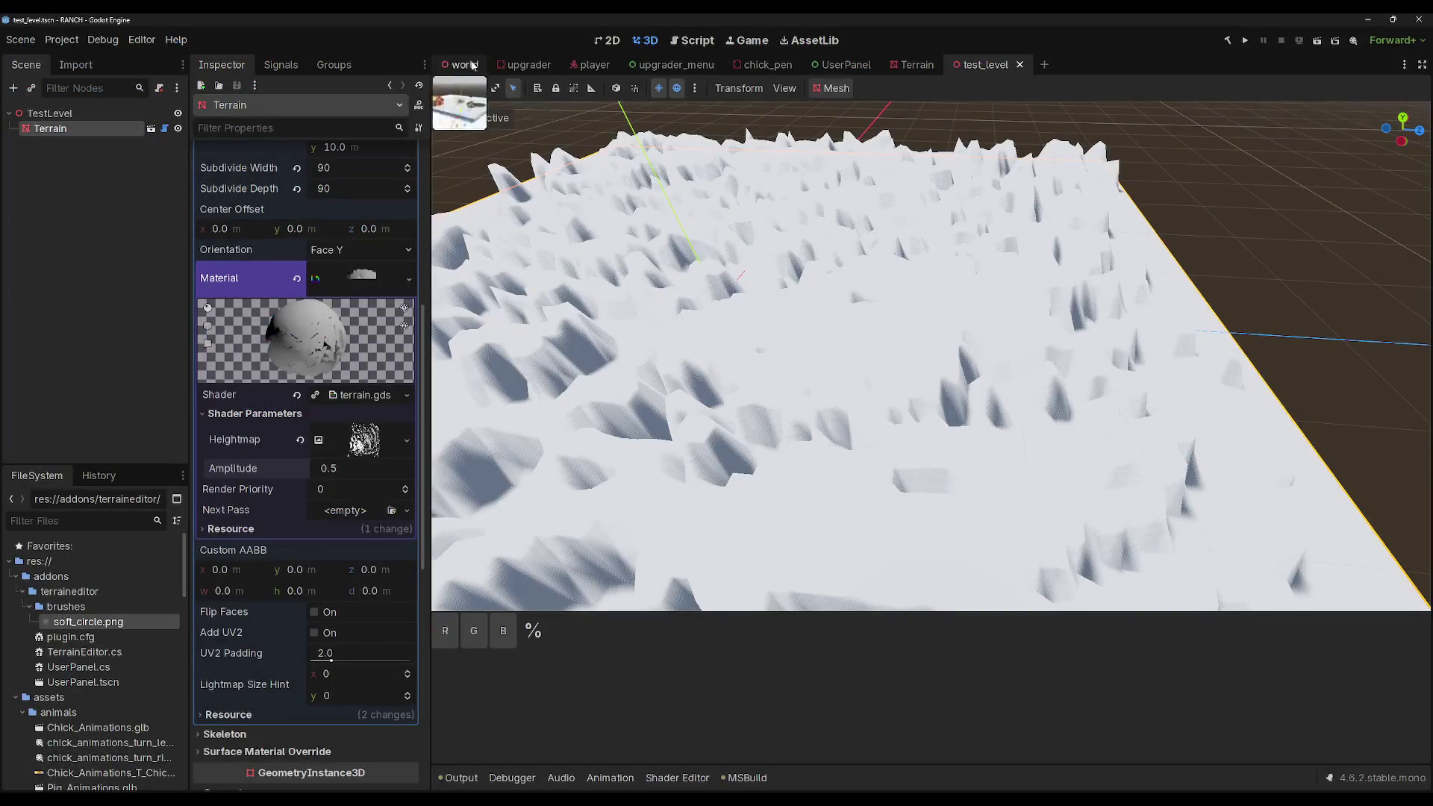
Step: Turn on Toggle Mode for the RChannel button in UserPanel and save the scene
{"action": "left_click", "coordinate": [842, 64]}
{"action": "left_click", "coordinate": [109, 147]}
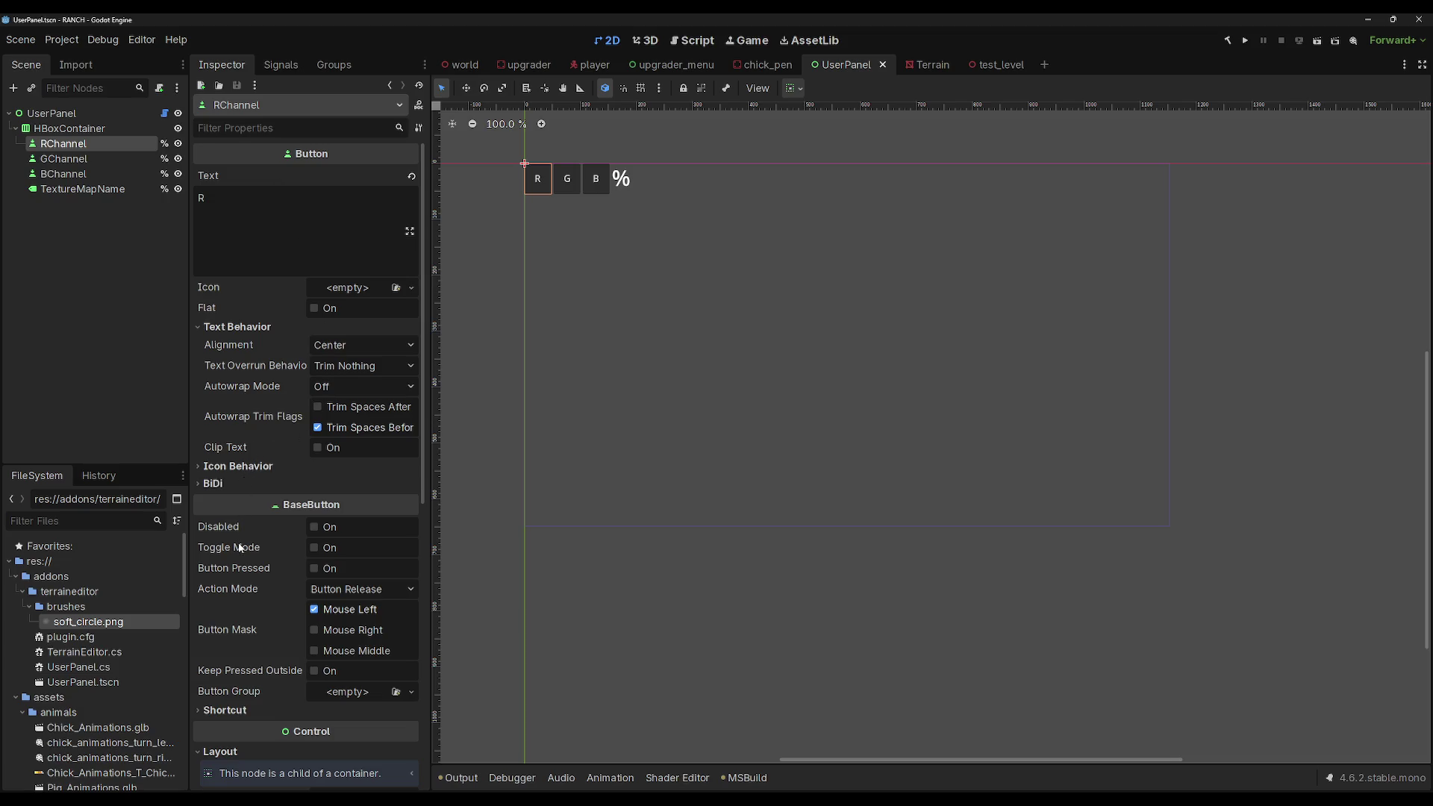
{"action": "left_click", "coordinate": [317, 547]}
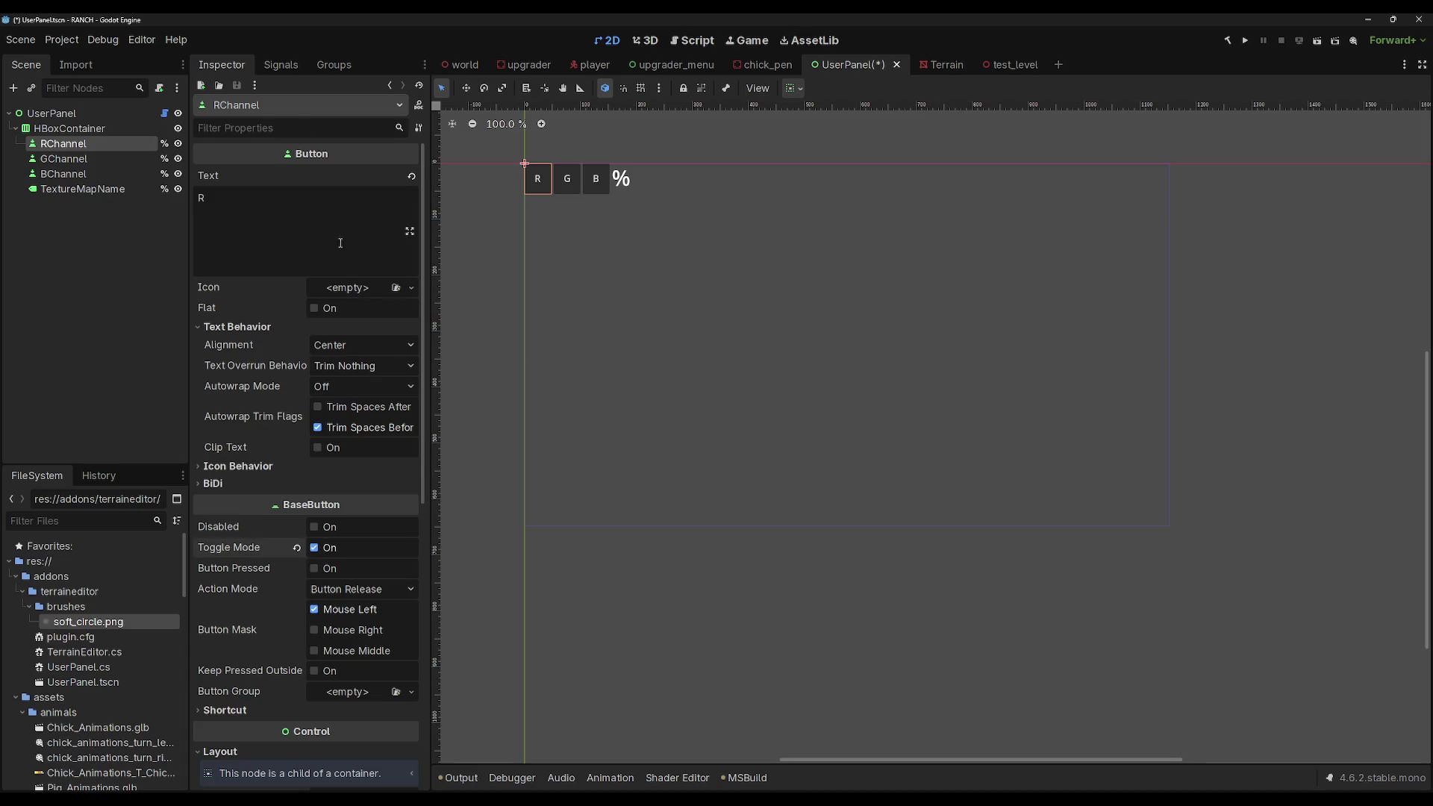
{"action": "left_click", "coordinate": [281, 65]}
{"action": "key", "text": "ctrl+s"}
Step: Look at the RChannel button's pressed and toggled(toggled_on: bool) signals
{"action": "left_click", "coordinate": [247, 159]}
{"action": "left_click", "coordinate": [258, 174]}
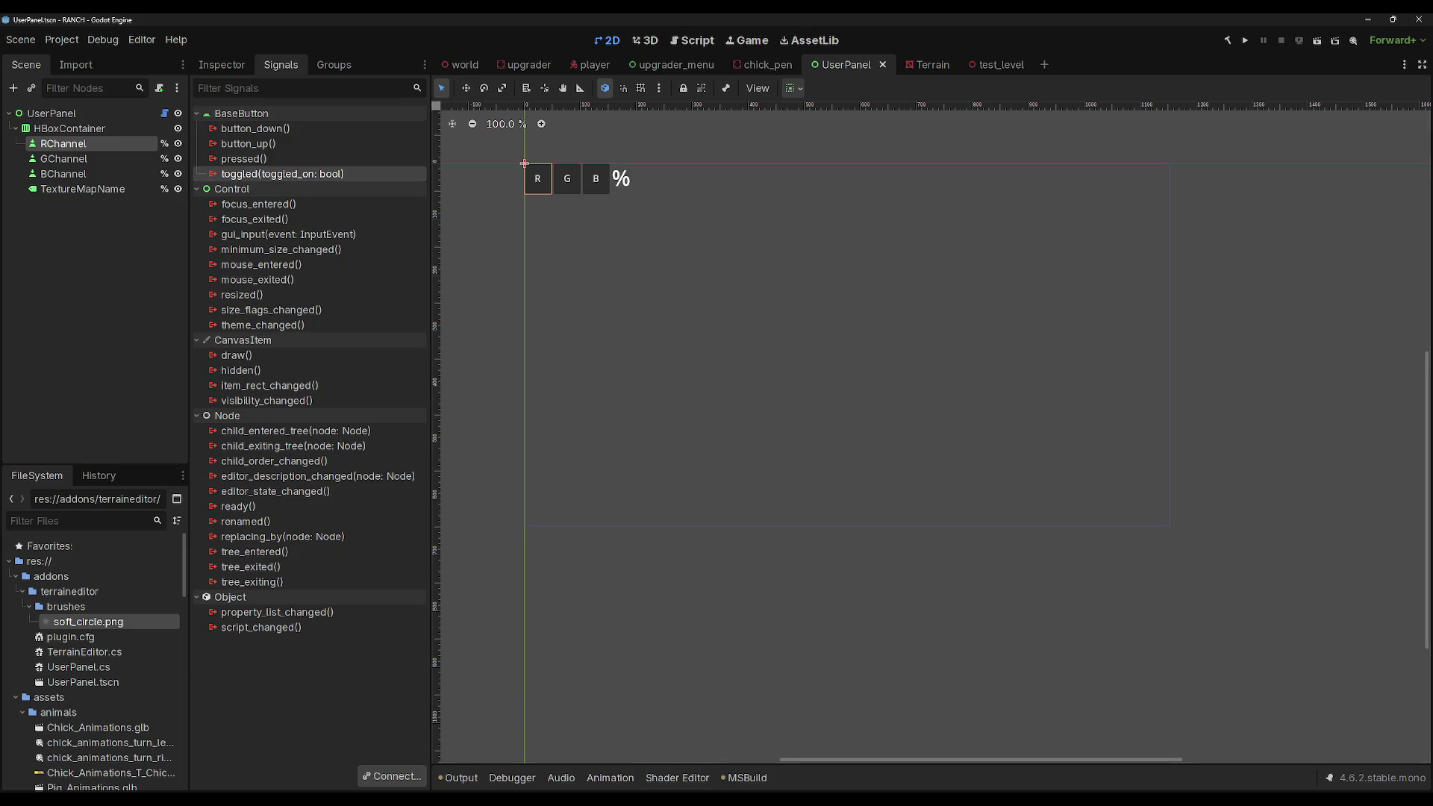
{"action": "key", "text": "alt+Tab"}
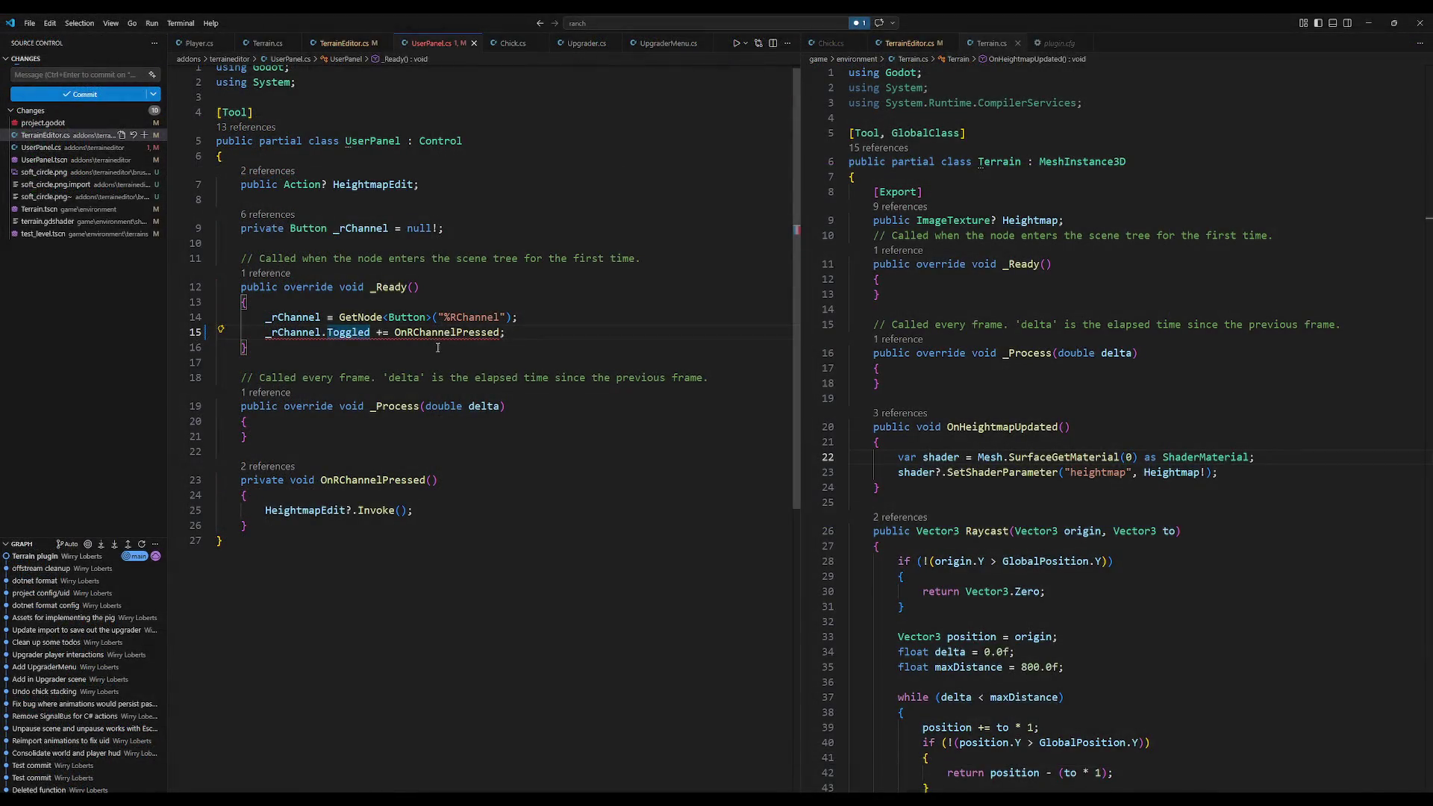
Step: Rename the OnRChannelPressed method to OnHeightmapToggled
{"action": "left_click", "coordinate": [431, 480]}
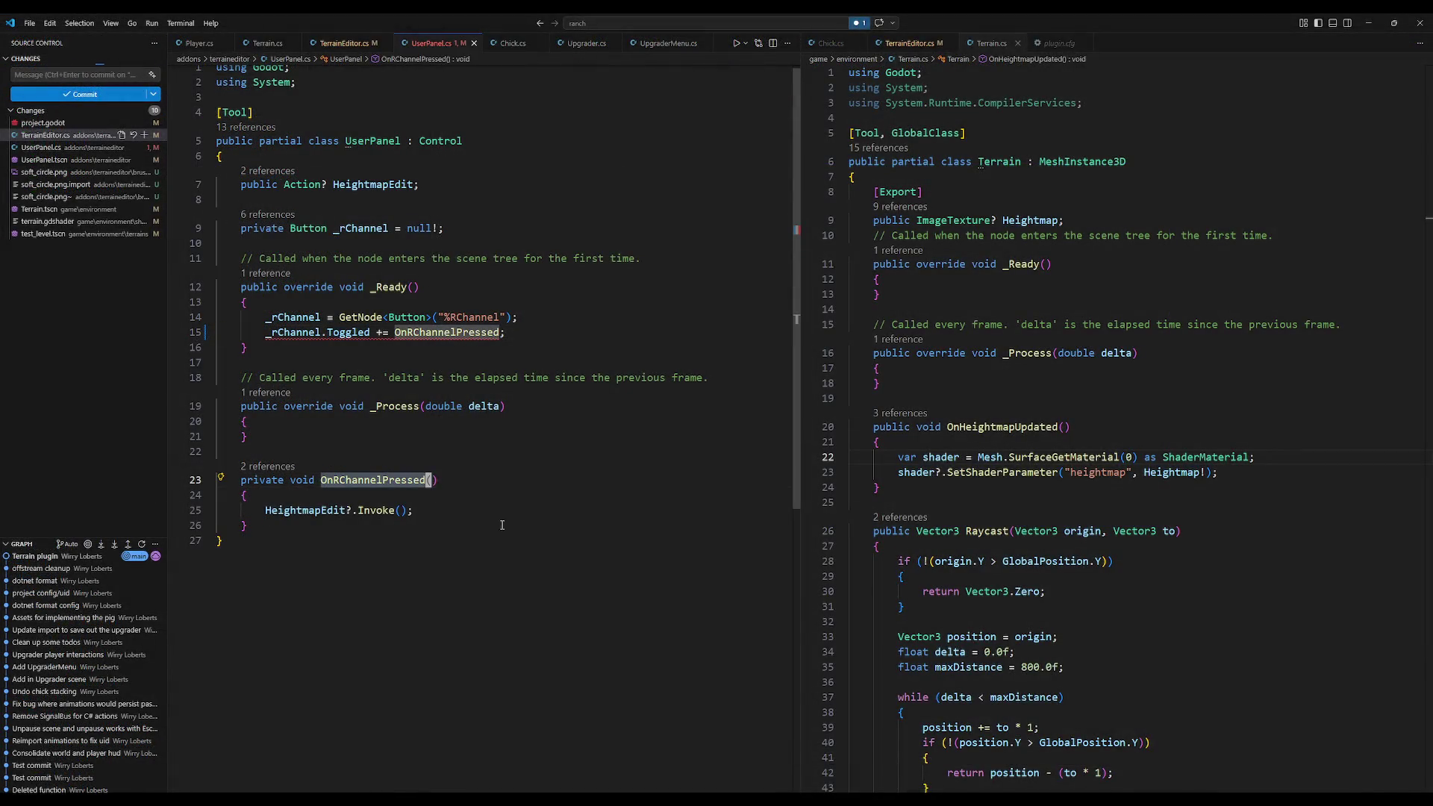
{"action": "key", "text": "F2"}
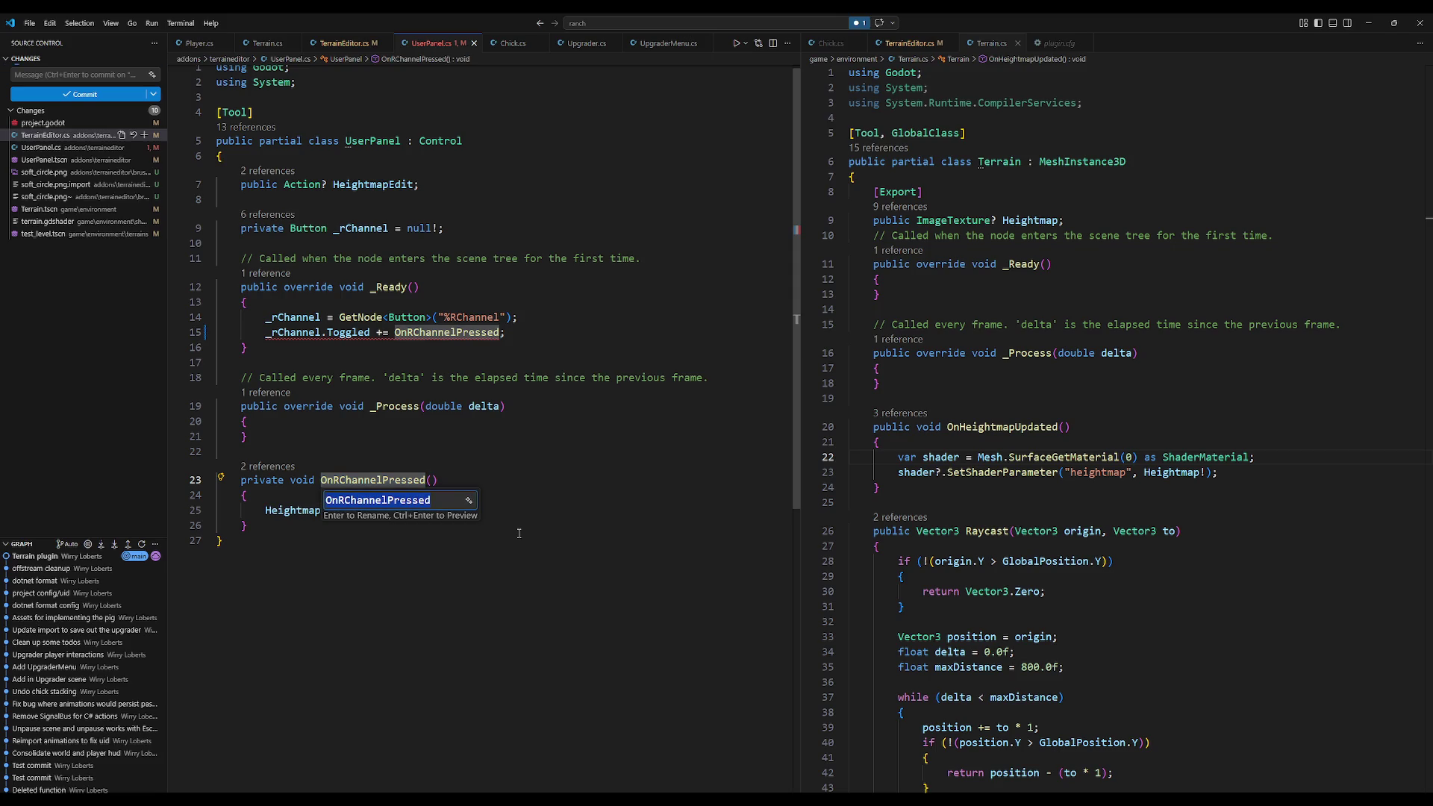
{"action": "key", "text": "BackSpace"}
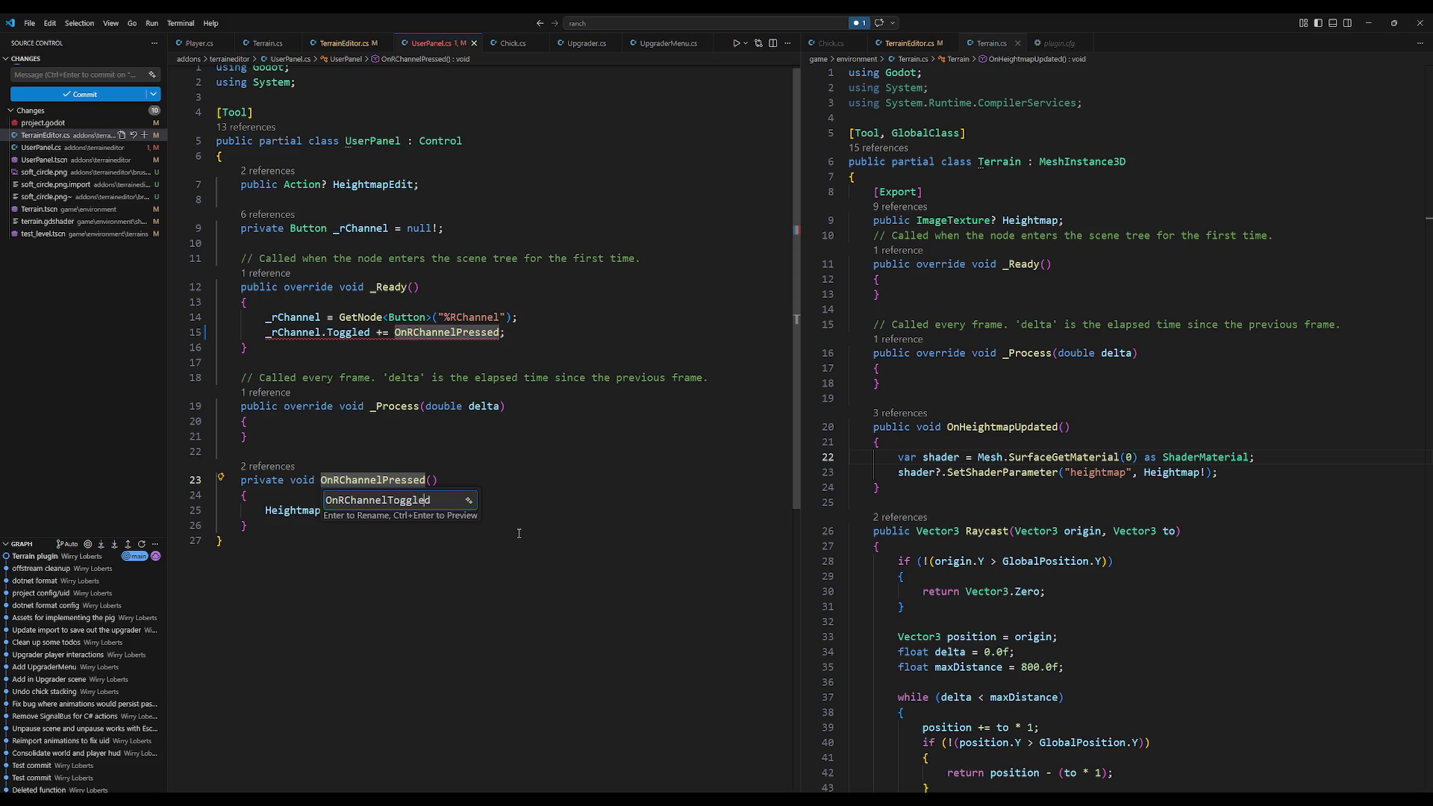
{"action": "key", "text": "BackSpace"}
{"action": "type", "text": "Height"}
{"action": "type", "text": "map"}
{"action": "key", "text": "BackSpace"}
{"action": "key", "text": "Return"}
Step: Give OnHeightmapToggled a bool Active parameter and pass Active to HeightmapEdit's Invoke call
{"action": "left_click", "coordinate": [344, 511]}
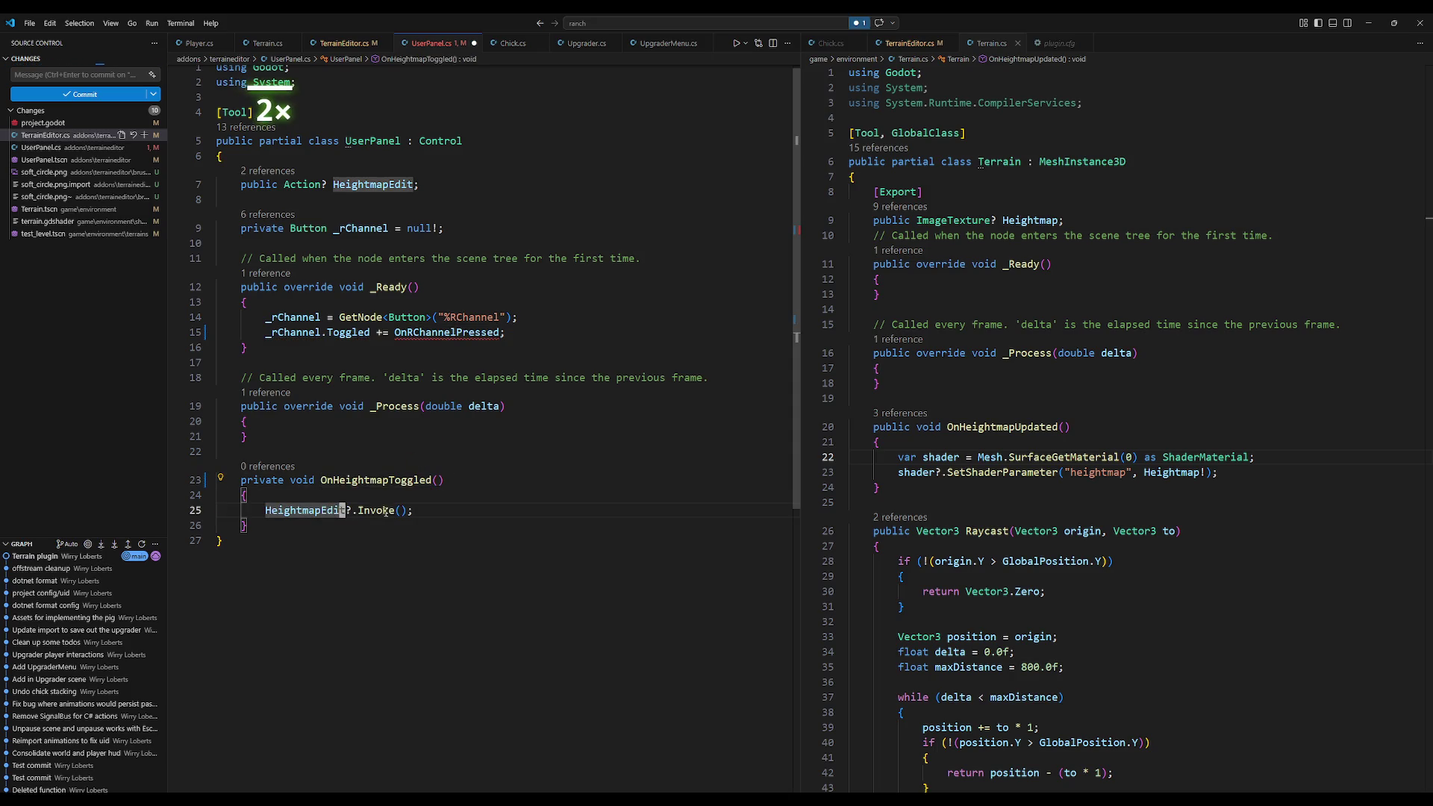
{"action": "key", "text": "Up"}
{"action": "key", "text": "Up"}
{"action": "key", "text": "End"}
{"action": "type", "text": "bool ac"}
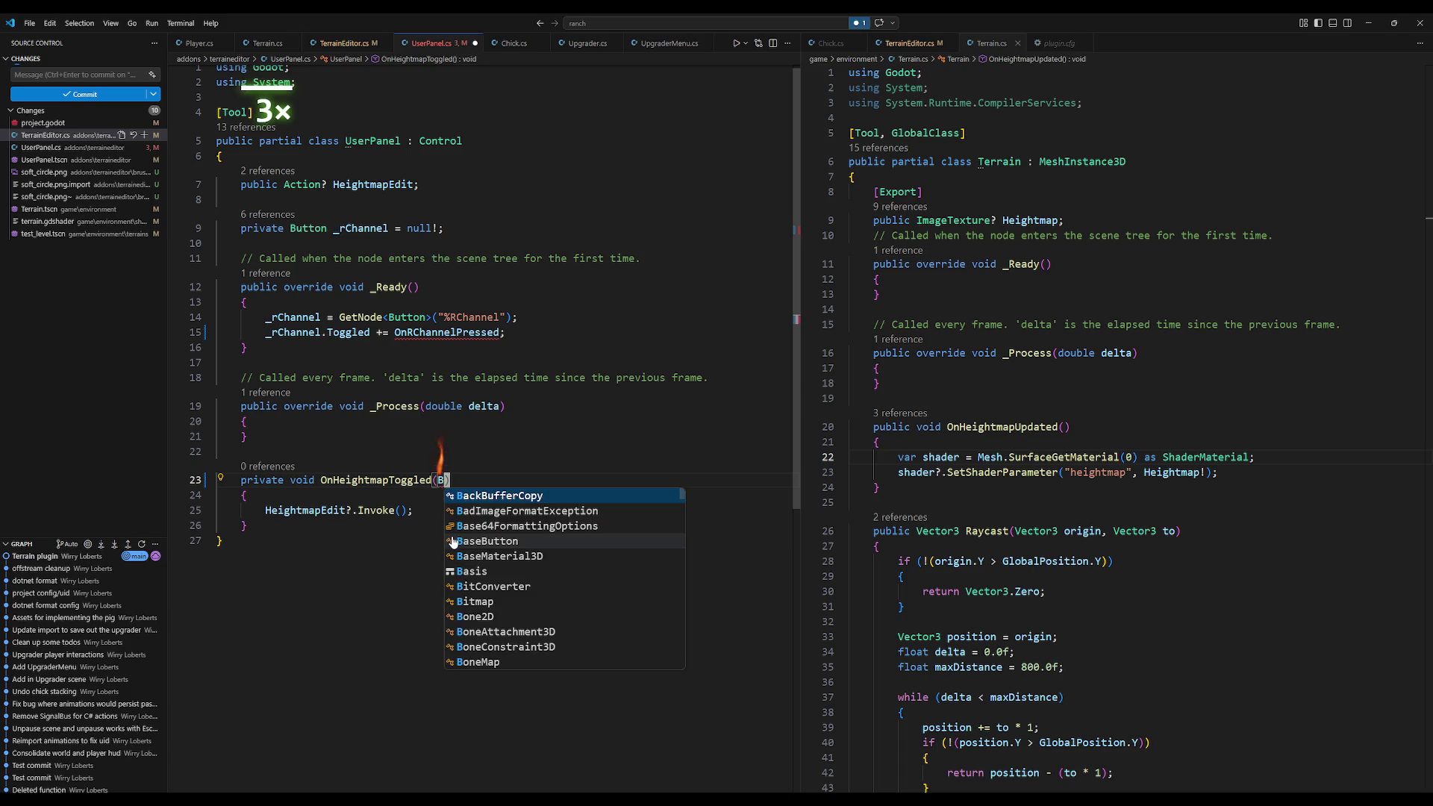
{"action": "key", "text": "BackSpace"}
{"action": "key", "text": "BackSpace"}
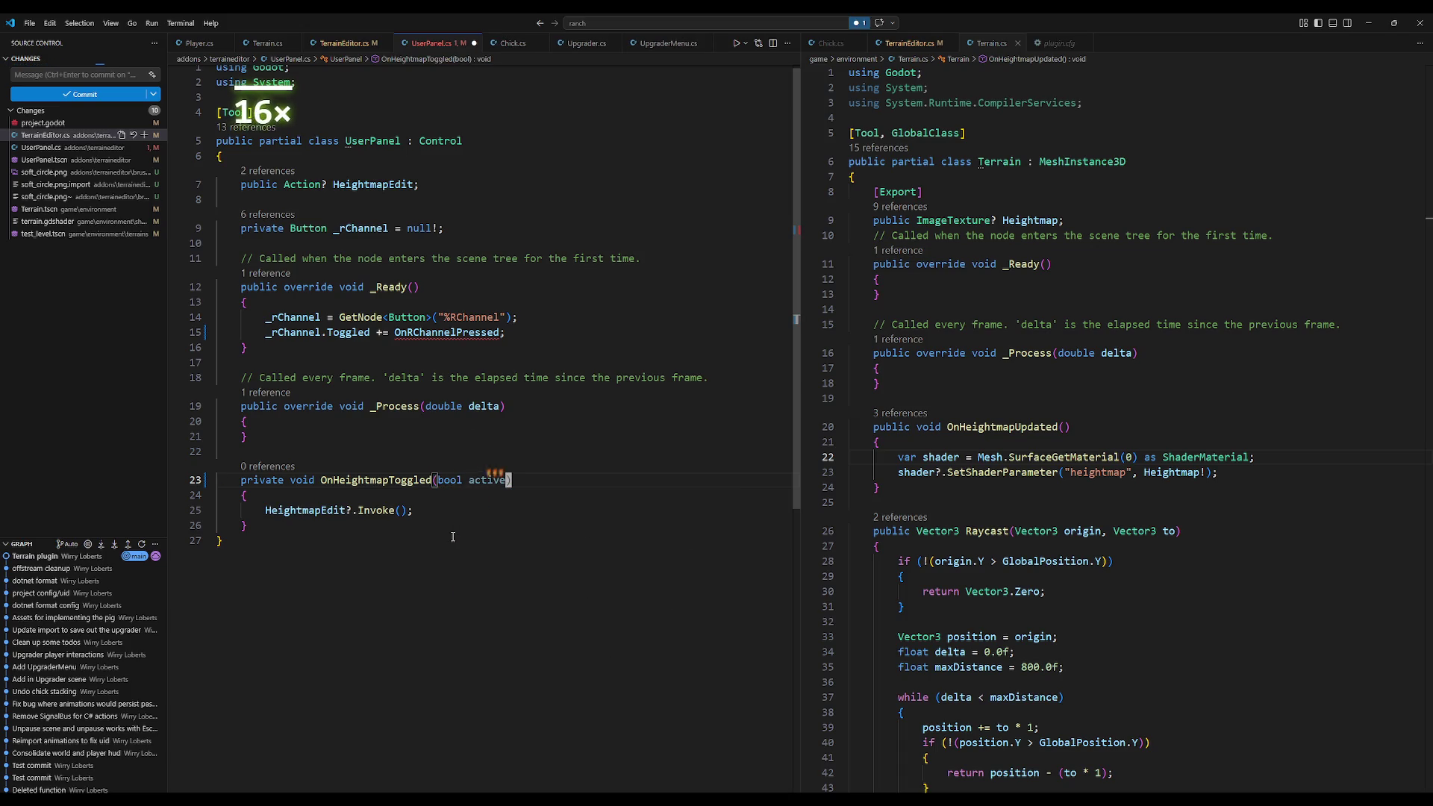
{"action": "type", "text": "Active"}
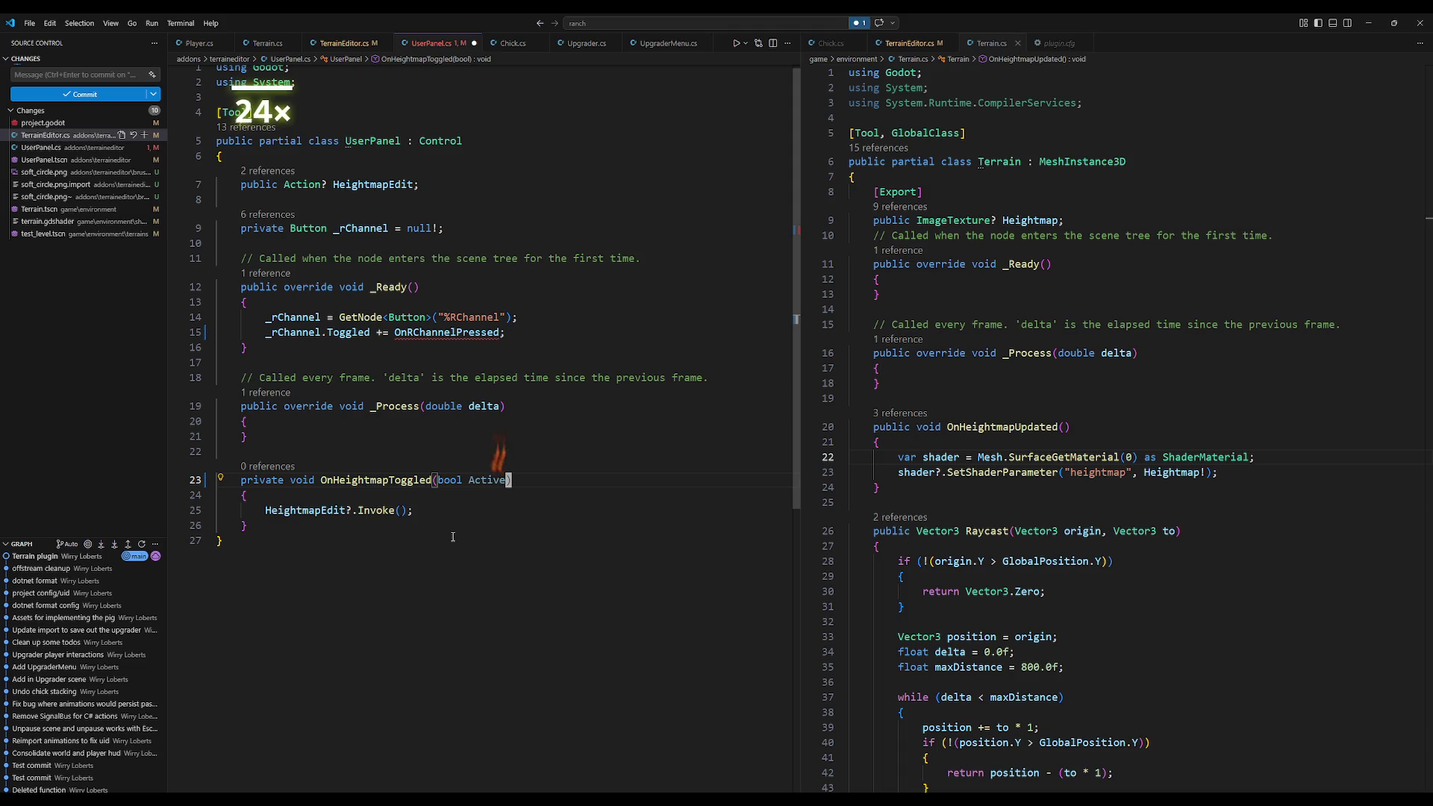
{"action": "key", "text": "Down"}
{"action": "key", "text": "Down"}
{"action": "key", "text": "Left"}
{"action": "key", "text": "Left"}
{"action": "type", "text": "Acti"}
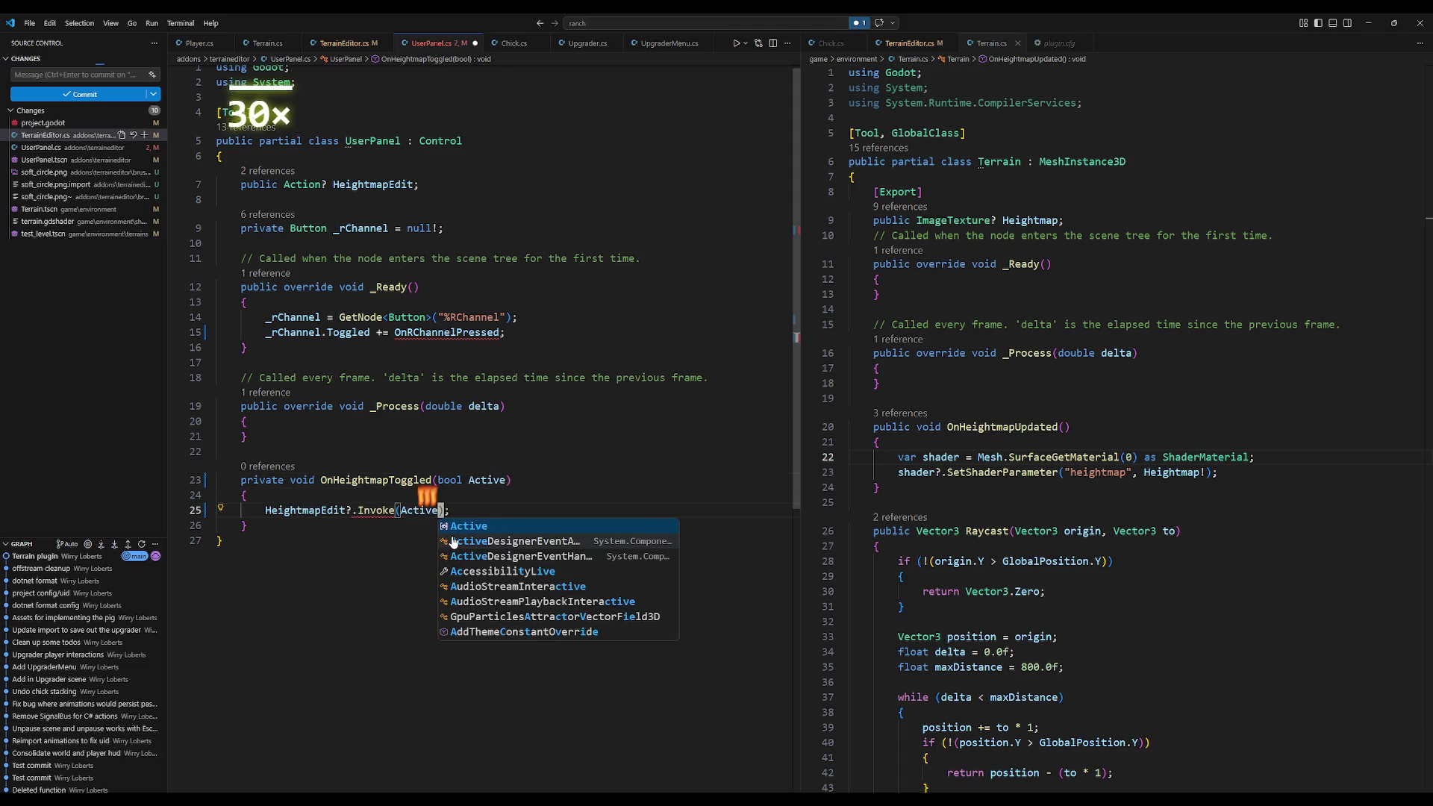
{"action": "key", "text": "Tab"}
Step: Declare HeightmapEdit as Action<bool>?, hook Toggled to OnHeightmapToggled, and save UserPanel.cs
{"action": "left_click", "coordinate": [326, 186]}
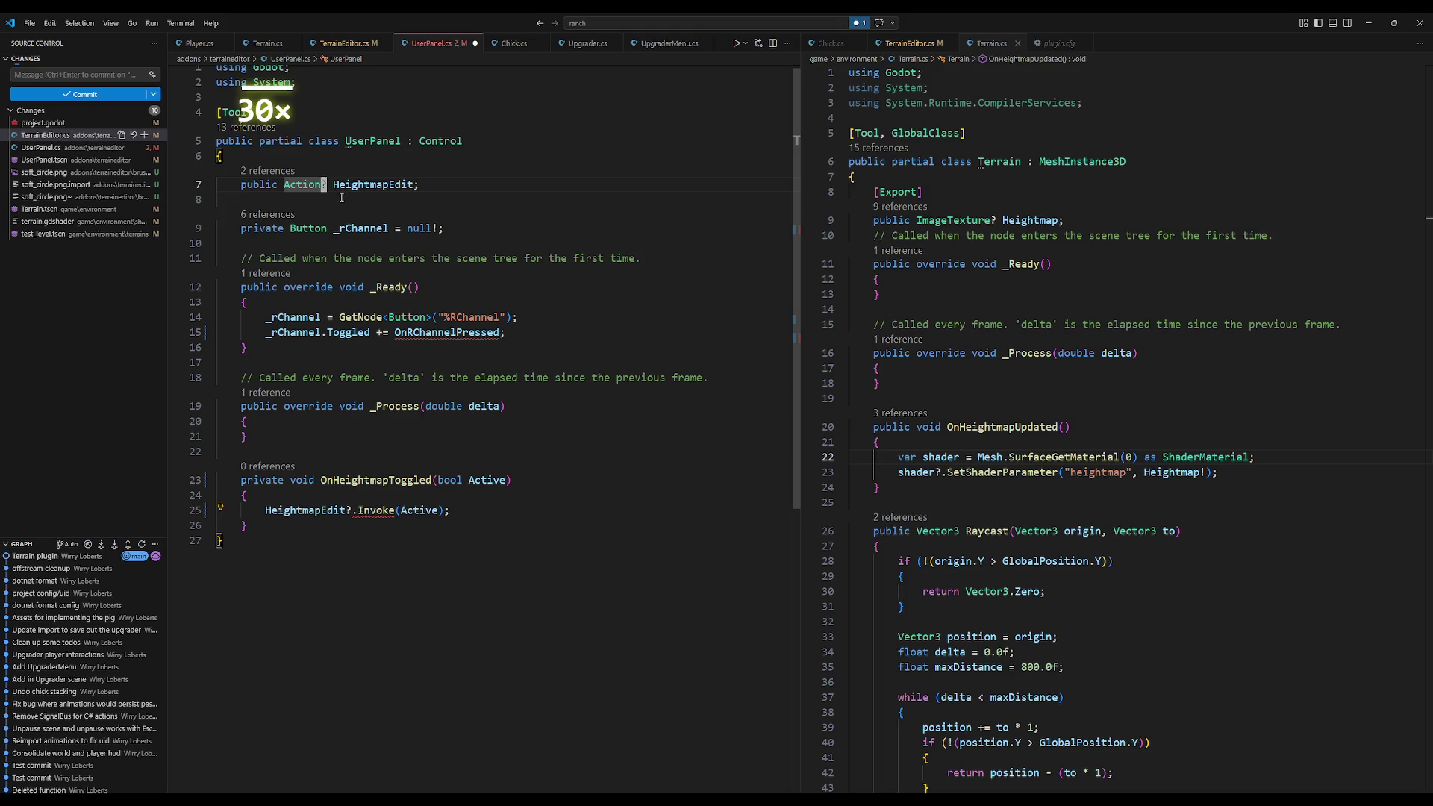
{"action": "type", "text": "<bool>"}
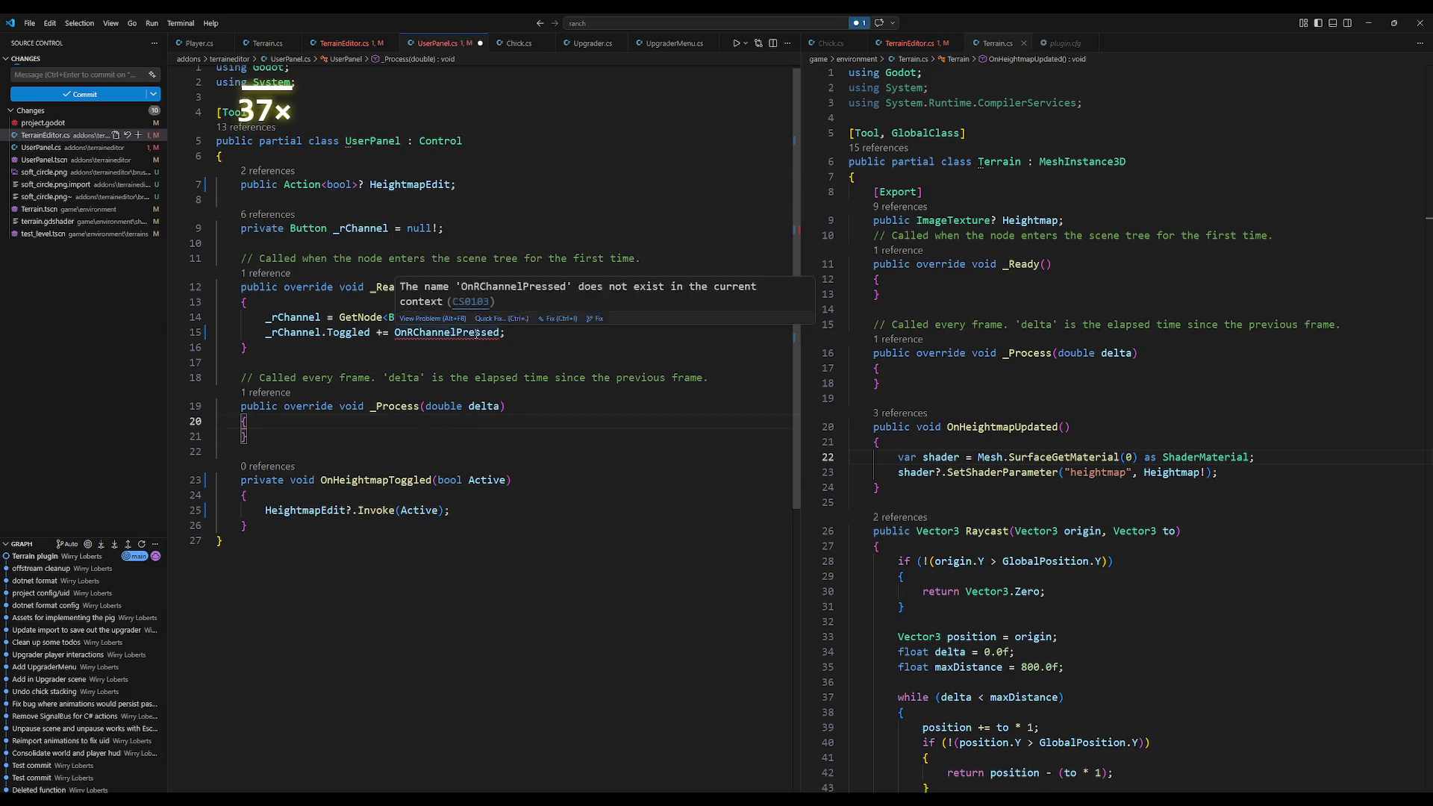
{"action": "double_click", "coordinate": [448, 332]}
{"action": "type", "text": "OnHeightmap"}
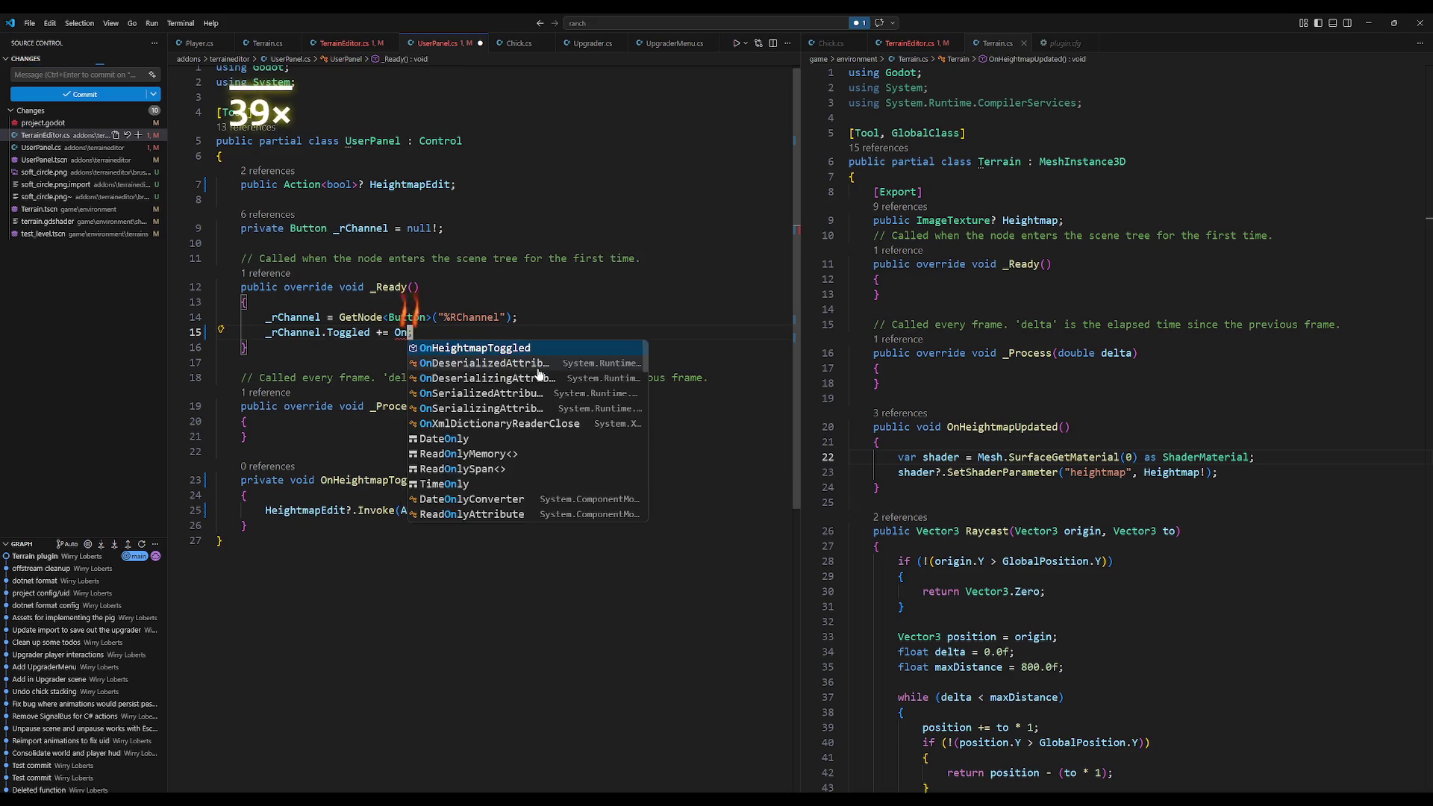
{"action": "key", "text": "Tab"}
{"action": "key", "text": "ctrl+s"}
{"action": "scroll", "coordinate": [994, 508], "scroll_direction": "down", "scroll_amount": 4}
{"action": "scroll", "coordinate": [995, 508], "scroll_direction": "up", "scroll_amount": 4}
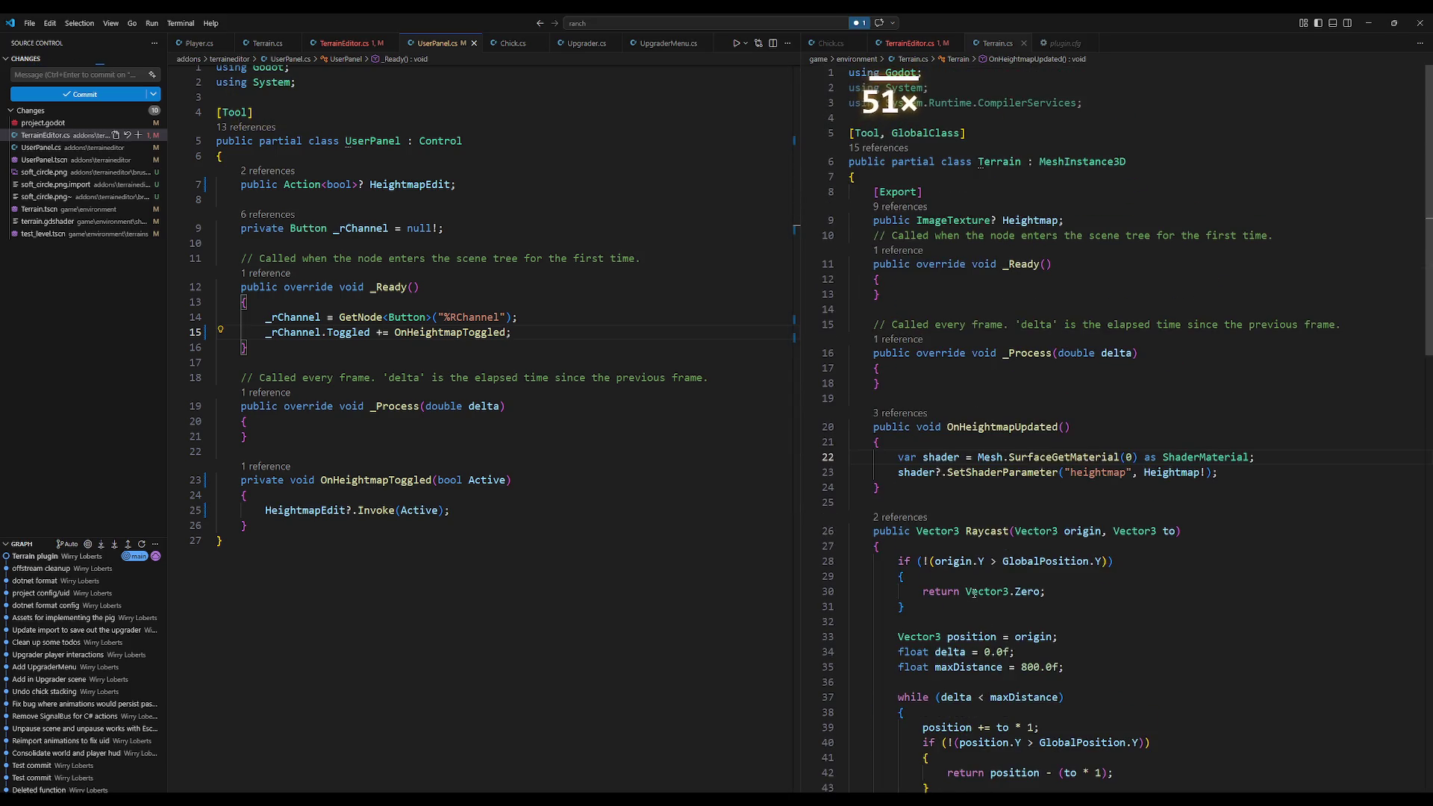
{"action": "left_click", "coordinate": [1025, 352]}
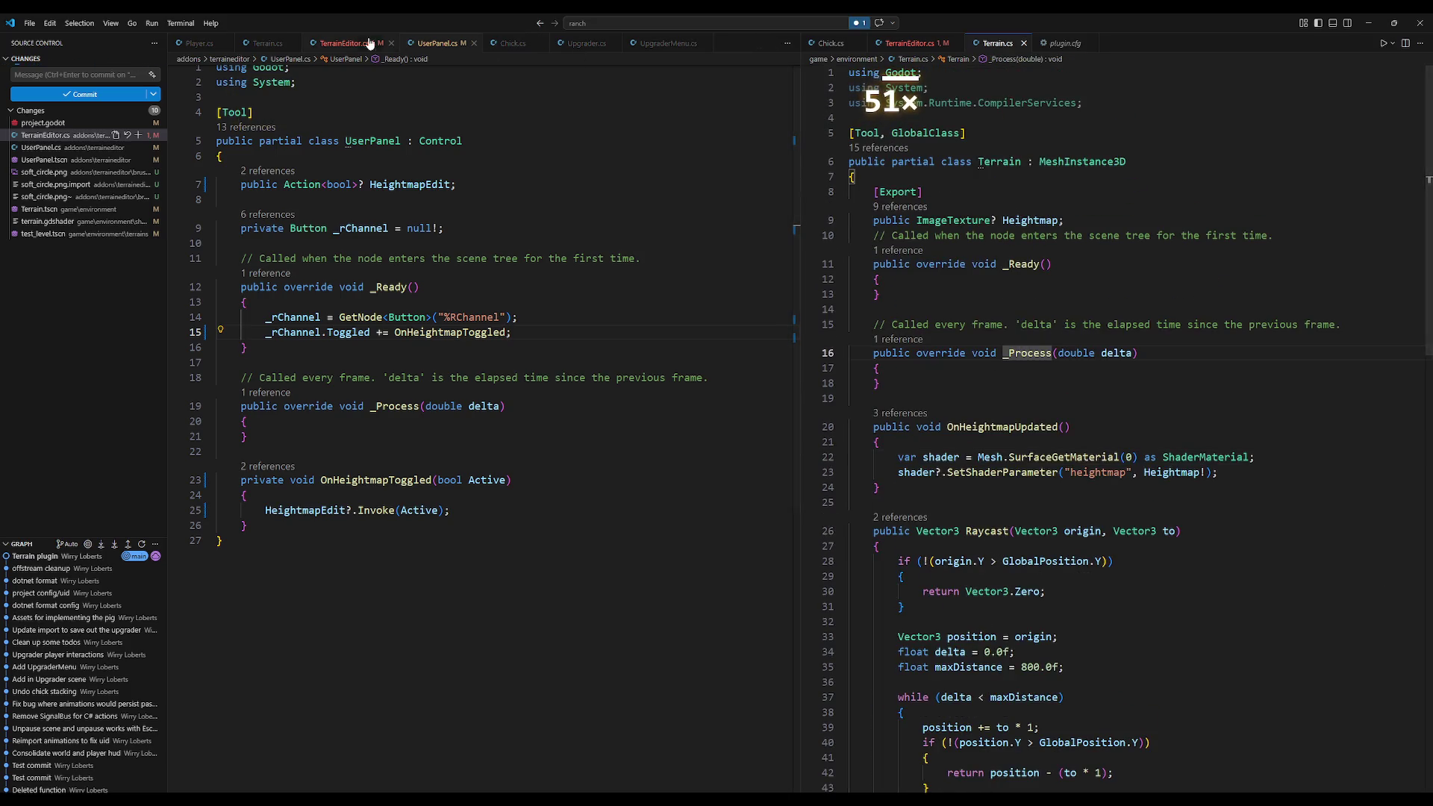
Step: Add a bool Active parameter to TryEditHeightmap in TerrainEditor.cs
{"action": "left_click", "coordinate": [344, 42]}
{"action": "scroll", "coordinate": [522, 523], "scroll_direction": "down", "scroll_amount": 15}
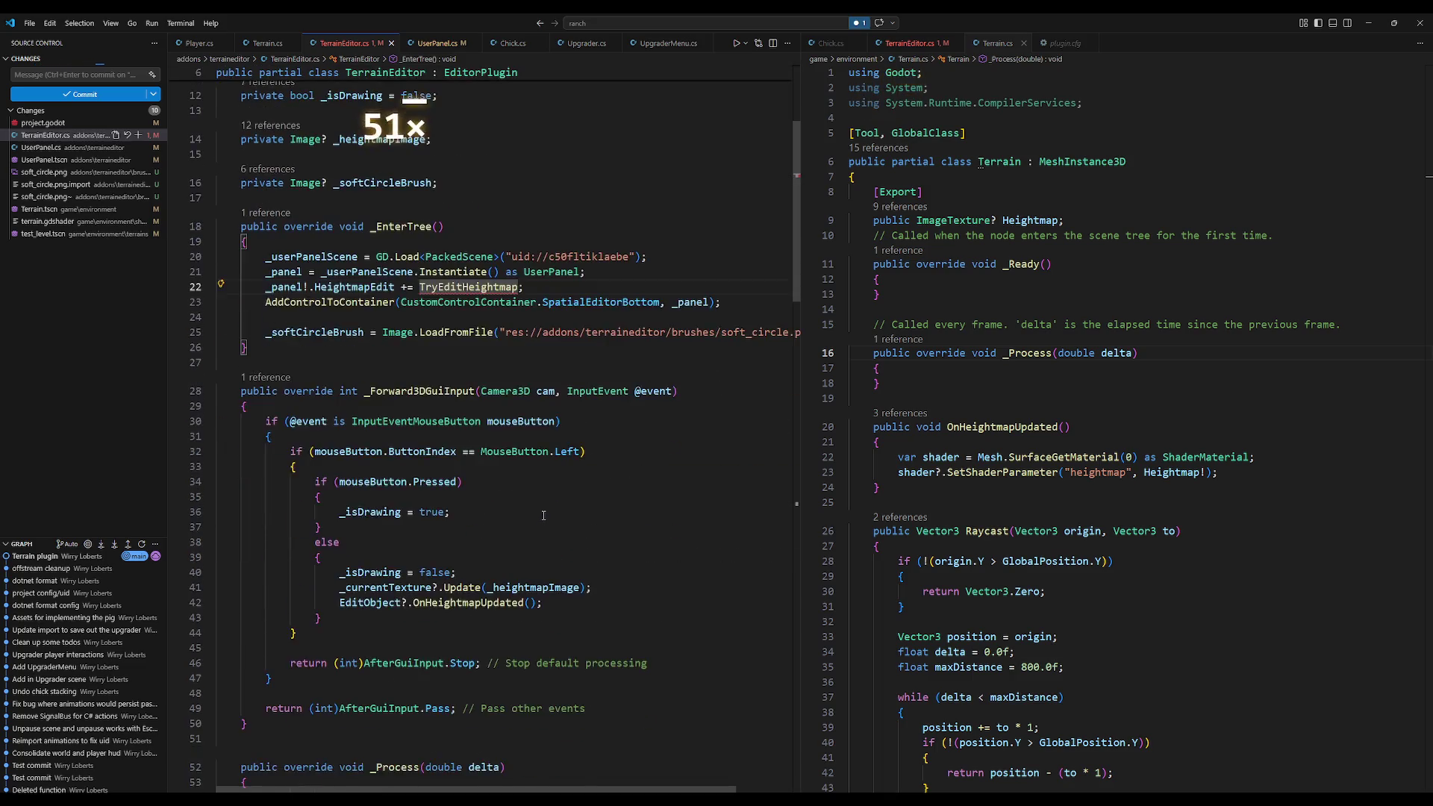
{"action": "key", "text": "Down"}
{"action": "key", "text": "Down"}
{"action": "key", "text": "Down"}
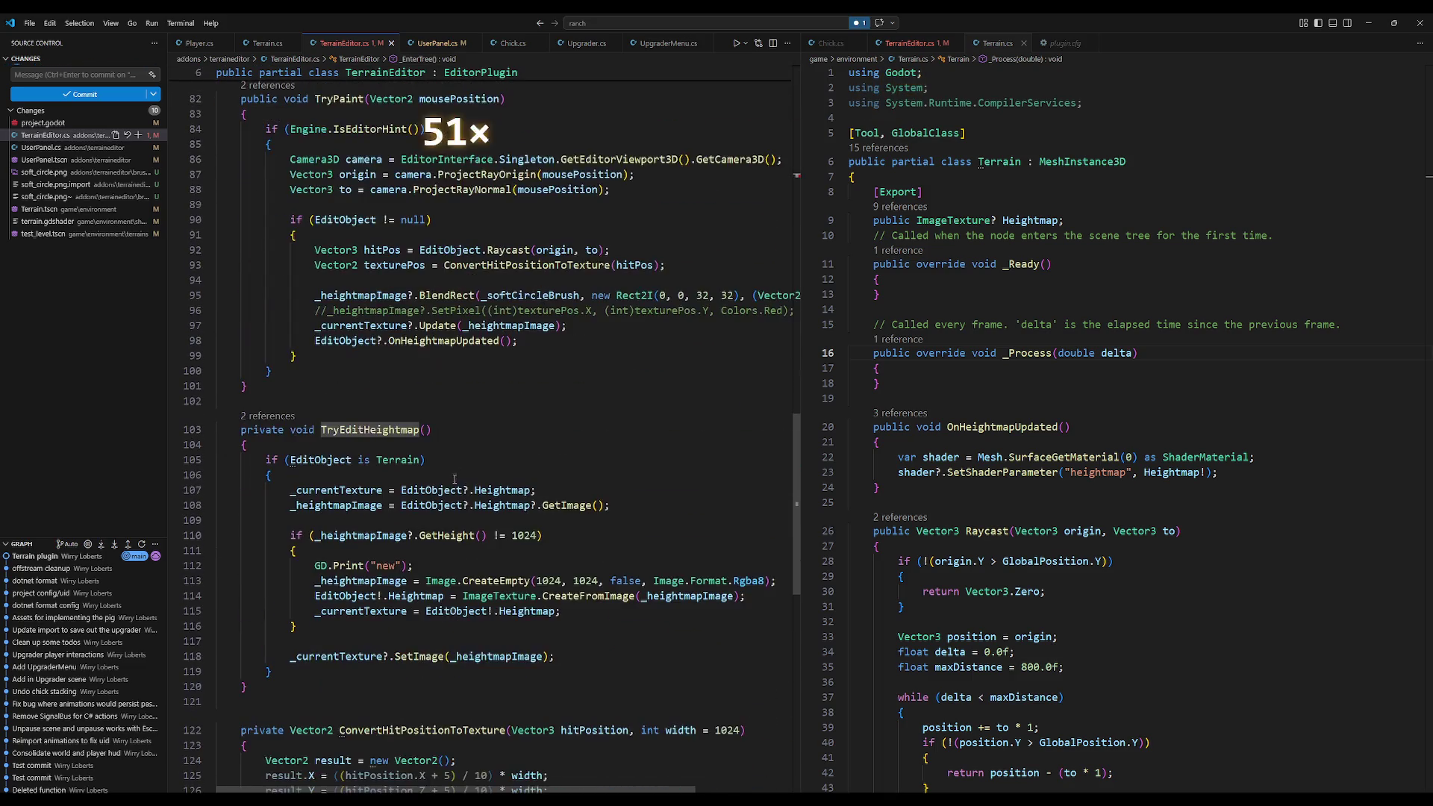
{"action": "type", "text": "bool Ac"}
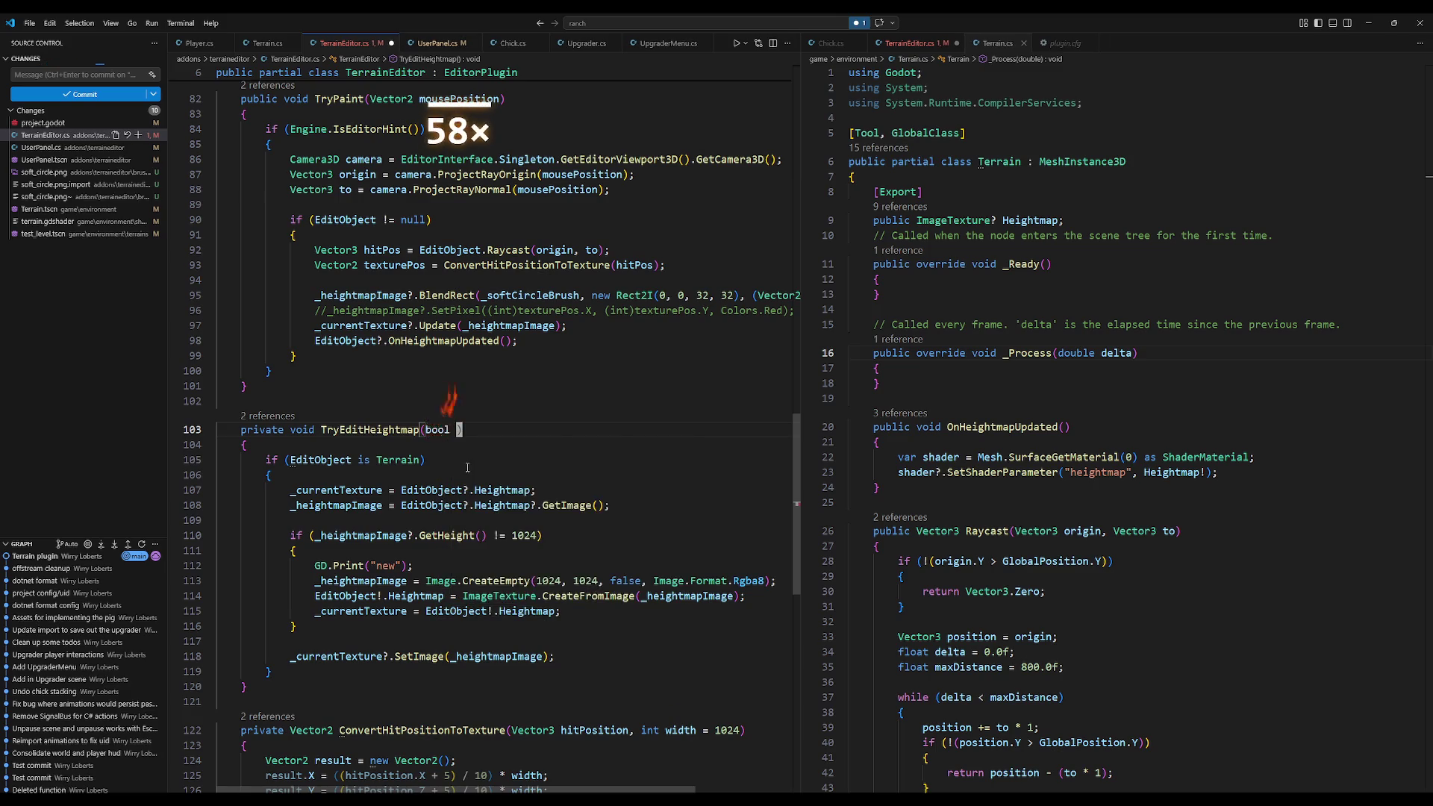
{"action": "type", "text": "tiv"}
{"action": "key", "text": "Return"}
Step: Move the Terrain check and SetImage setup block inside a new if (Active) block
{"action": "key", "text": "Down"}
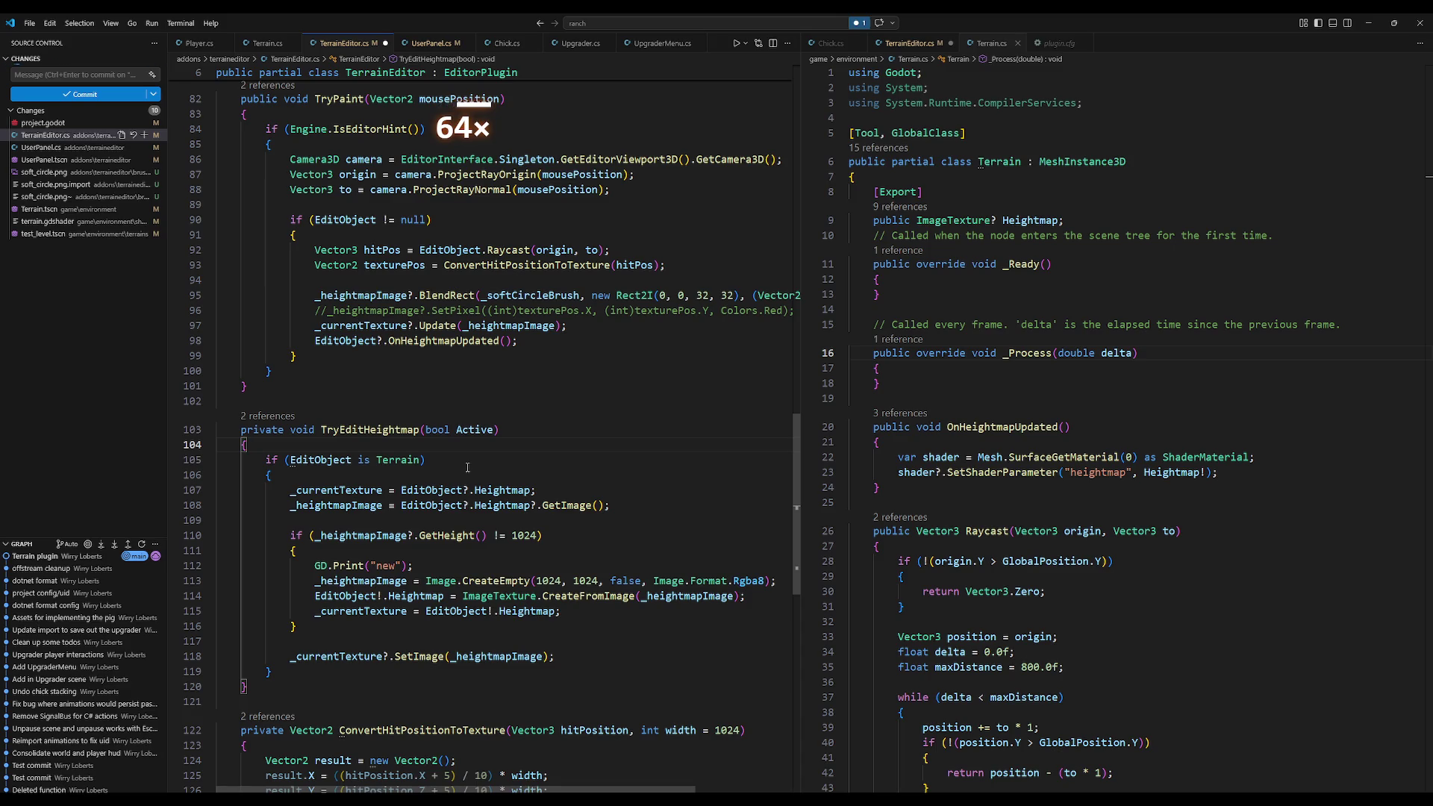
{"action": "key", "text": "Return"}
{"action": "type", "text": "if (Active"}
{"action": "key", "text": "Tab"}
{"action": "key", "text": "Down"}
{"action": "key", "text": "Down"}
{"action": "key", "text": "Down"}
{"action": "key", "text": "Home"}
{"action": "key", "text": "shift+Down"}
{"action": "key", "text": "shift+Down"}
{"action": "key", "text": "shift+Down"}
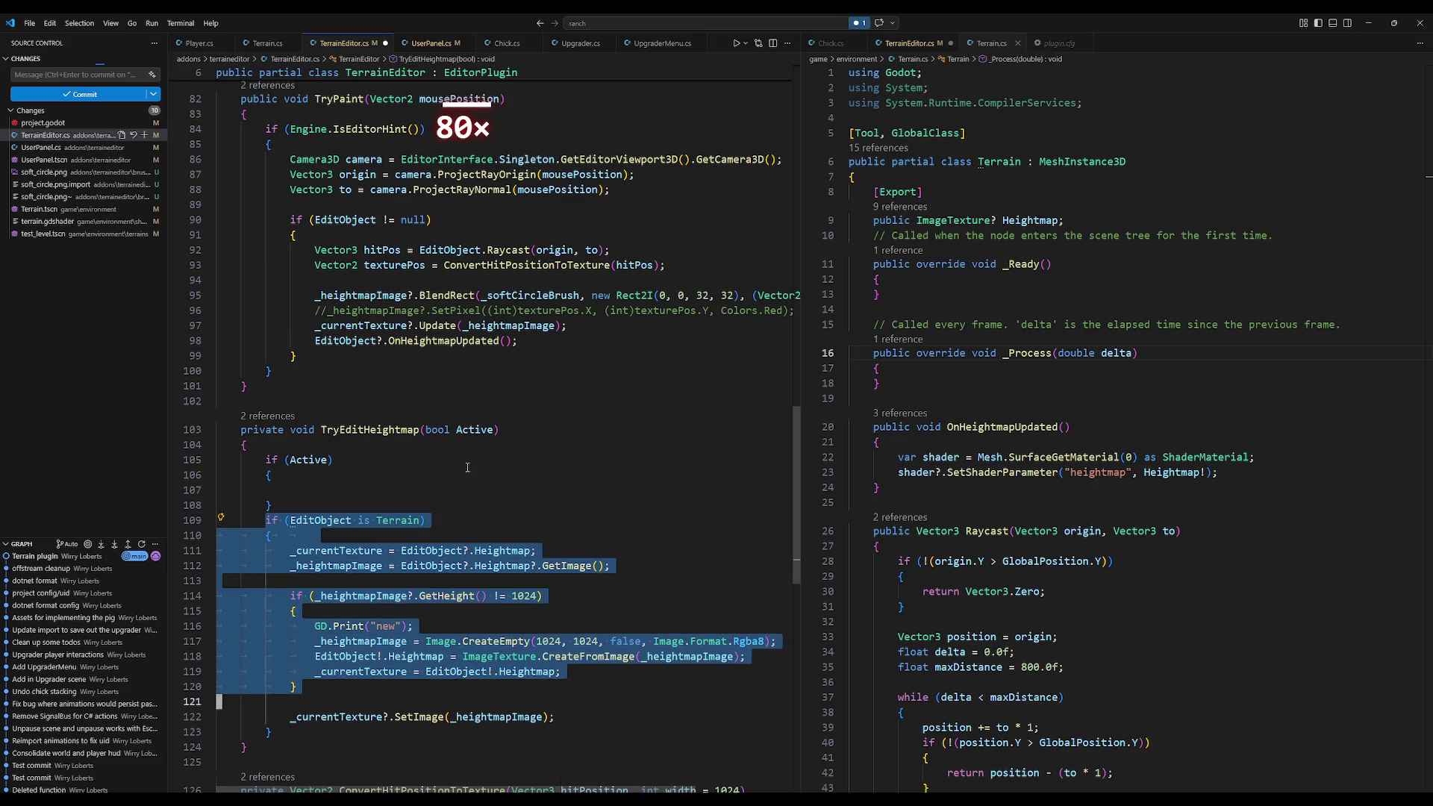
{"action": "key", "text": "shift+Down"}
{"action": "key", "text": "shift+Down"}
{"action": "key", "text": "shift+Down"}
{"action": "key", "text": "alt+Up"}
{"action": "key", "text": "alt+Up"}
{"action": "key", "text": "Tab"}
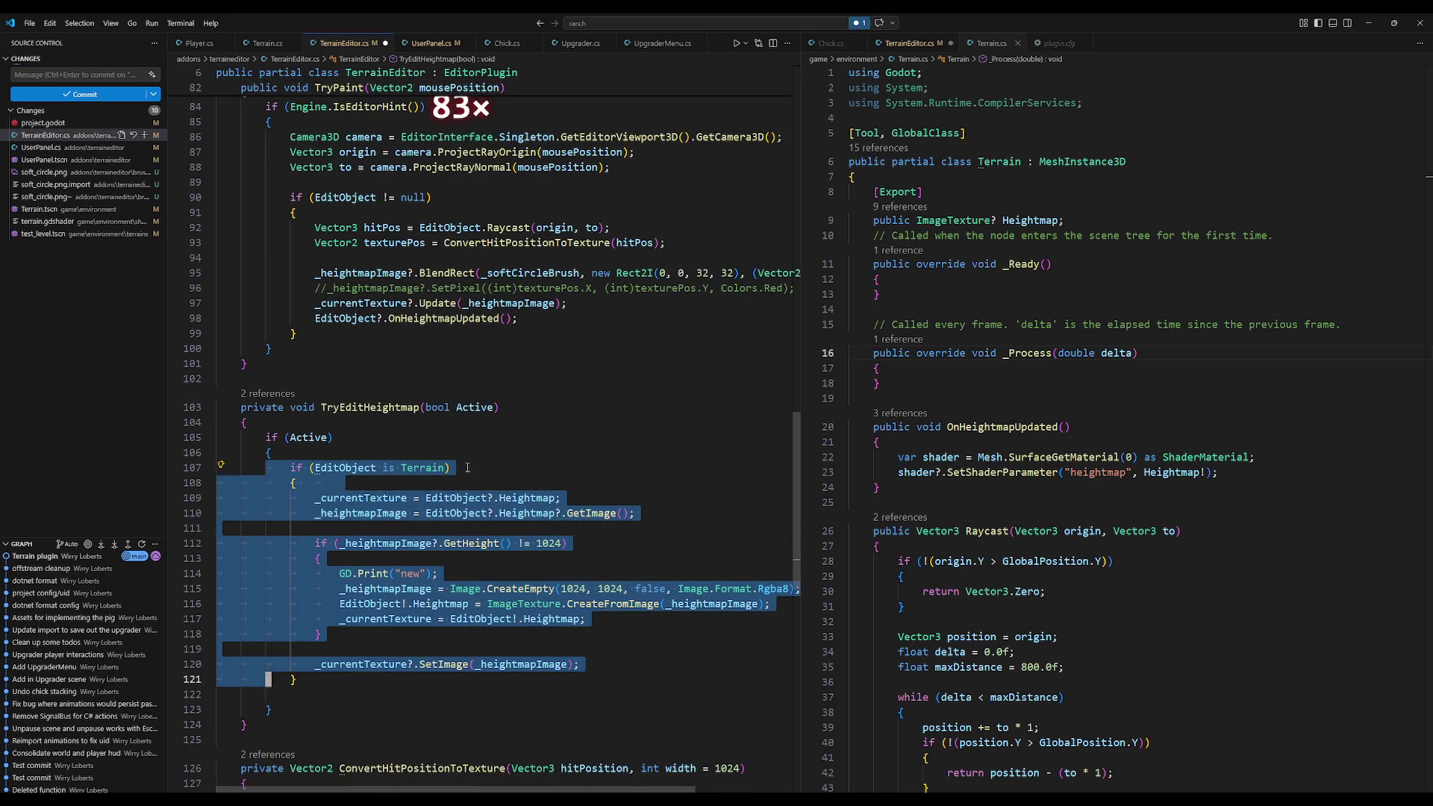
{"action": "key", "text": "Down"}
{"action": "key", "text": "ctrl+shift+k"}
Step: Add an empty else branch after the if (Active) block
{"action": "key", "text": "End"}
{"action": "key", "text": "Return"}
{"action": "type", "text": "else"}
{"action": "key", "text": "Return"}
{"action": "key", "text": "Return"}
{"action": "type", "text": "{"}
{"action": "key", "text": "Return"}
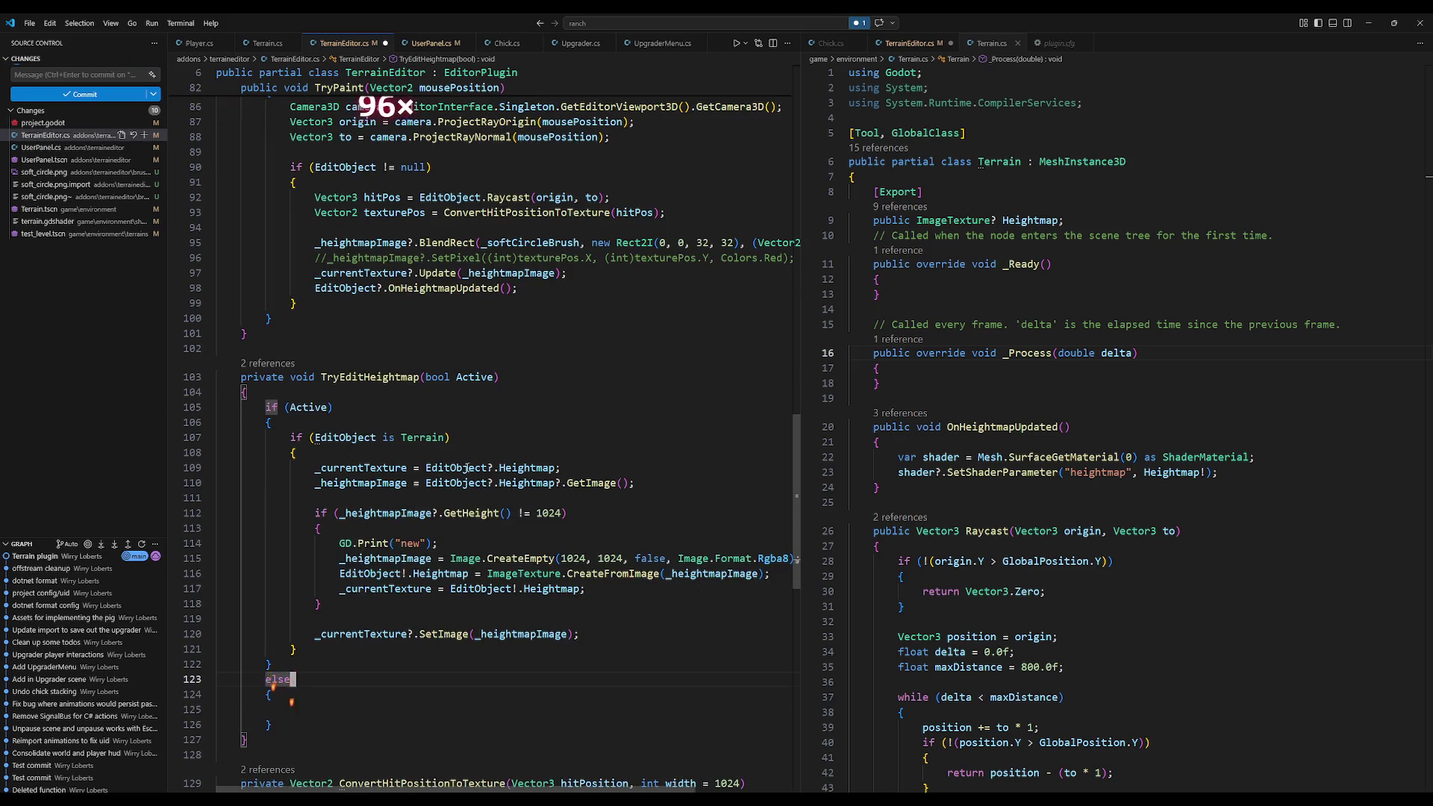
{"action": "scroll", "coordinate": [459, 470], "scroll_direction": "up", "scroll_amount": 20}
{"action": "scroll", "coordinate": [450, 473], "scroll_direction": "up", "scroll_amount": 10}
{"action": "scroll", "coordinate": [431, 470], "scroll_direction": "down", "scroll_amount": 4}
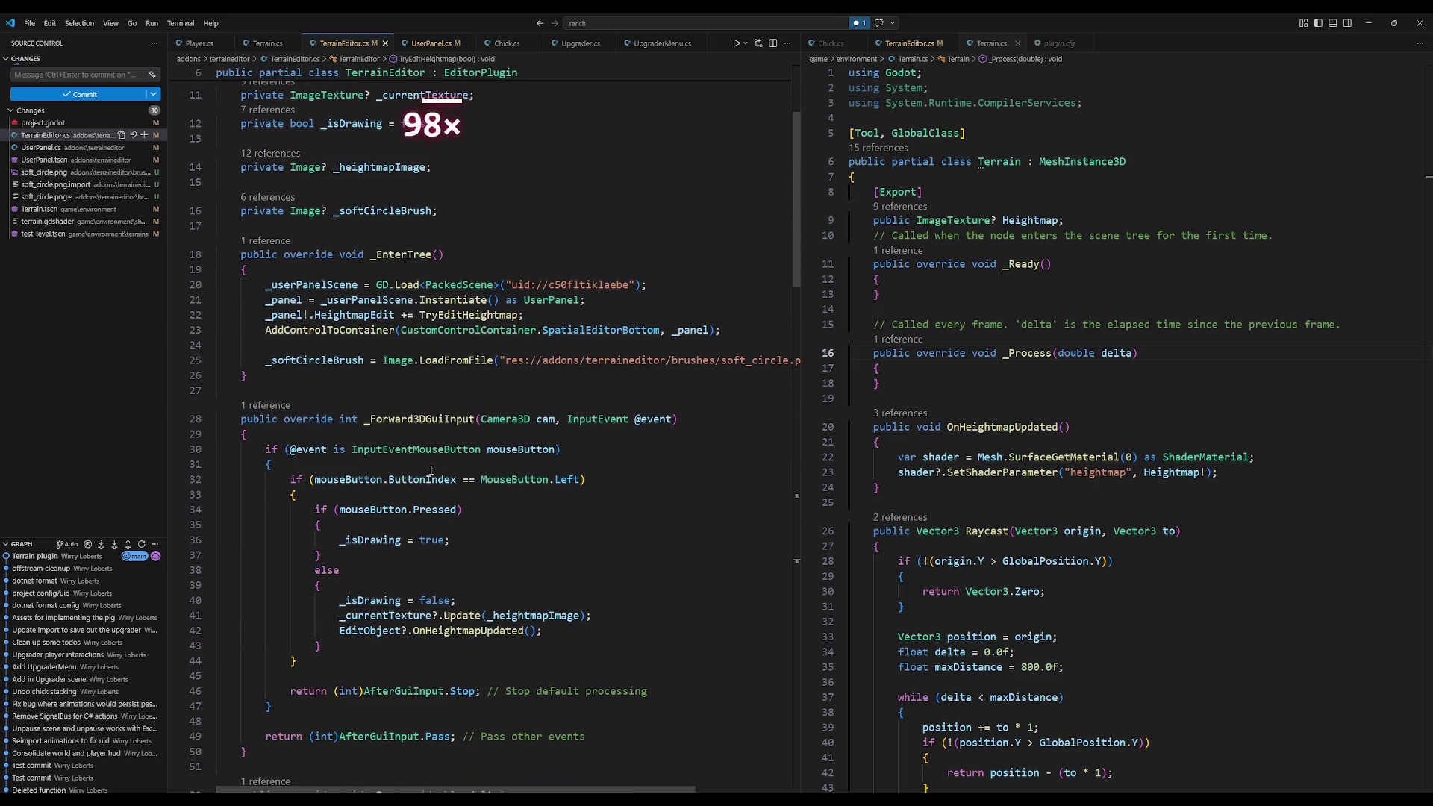
{"action": "scroll", "coordinate": [421, 437], "scroll_direction": "down", "scroll_amount": 2}
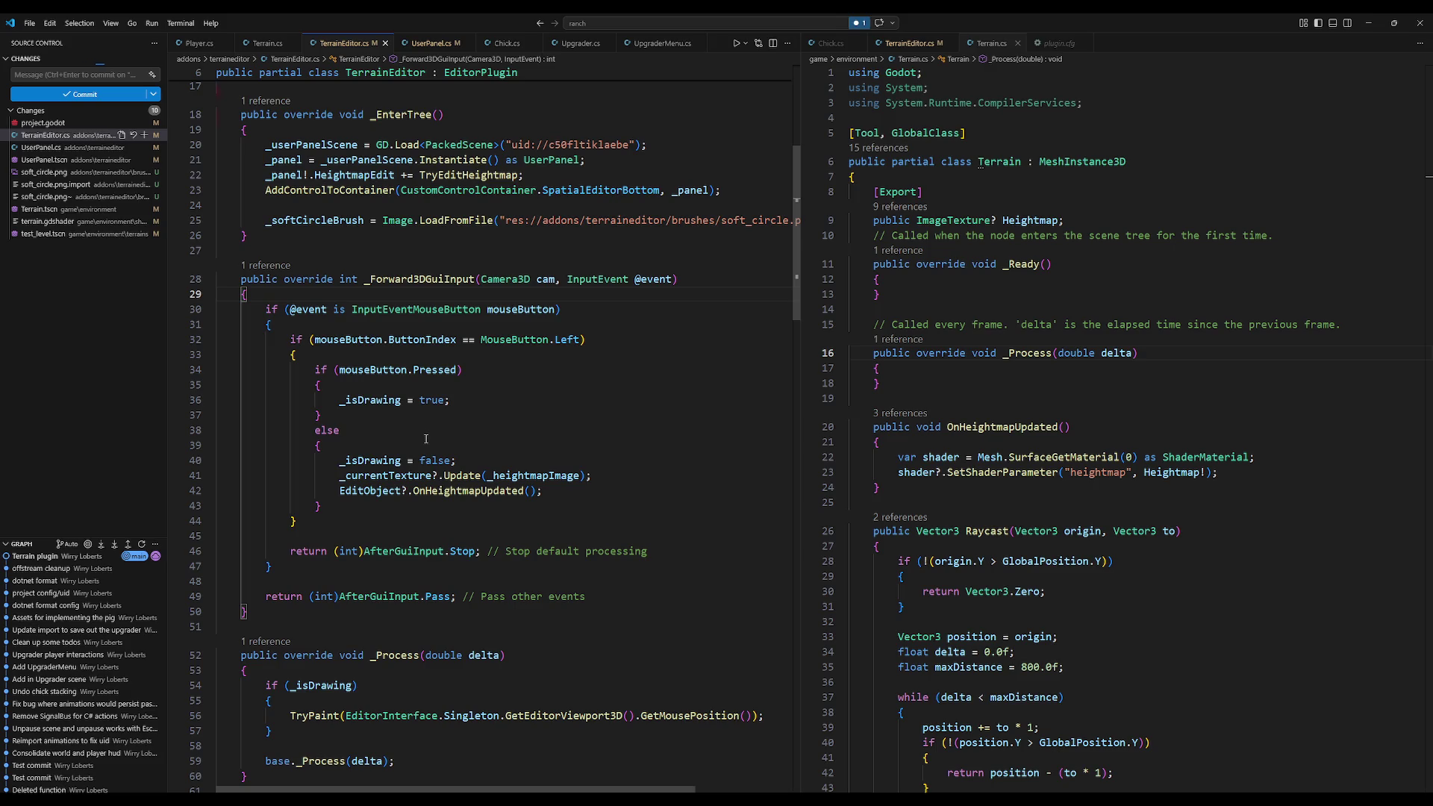
{"action": "scroll", "coordinate": [441, 418], "scroll_direction": "up", "scroll_amount": 6}
{"action": "left_click", "coordinate": [457, 405]}
Step: Tidy the blank lines among the field declarations around _isDrawing
{"action": "left_click", "coordinate": [459, 383]}
{"action": "left_click", "coordinate": [475, 341]}
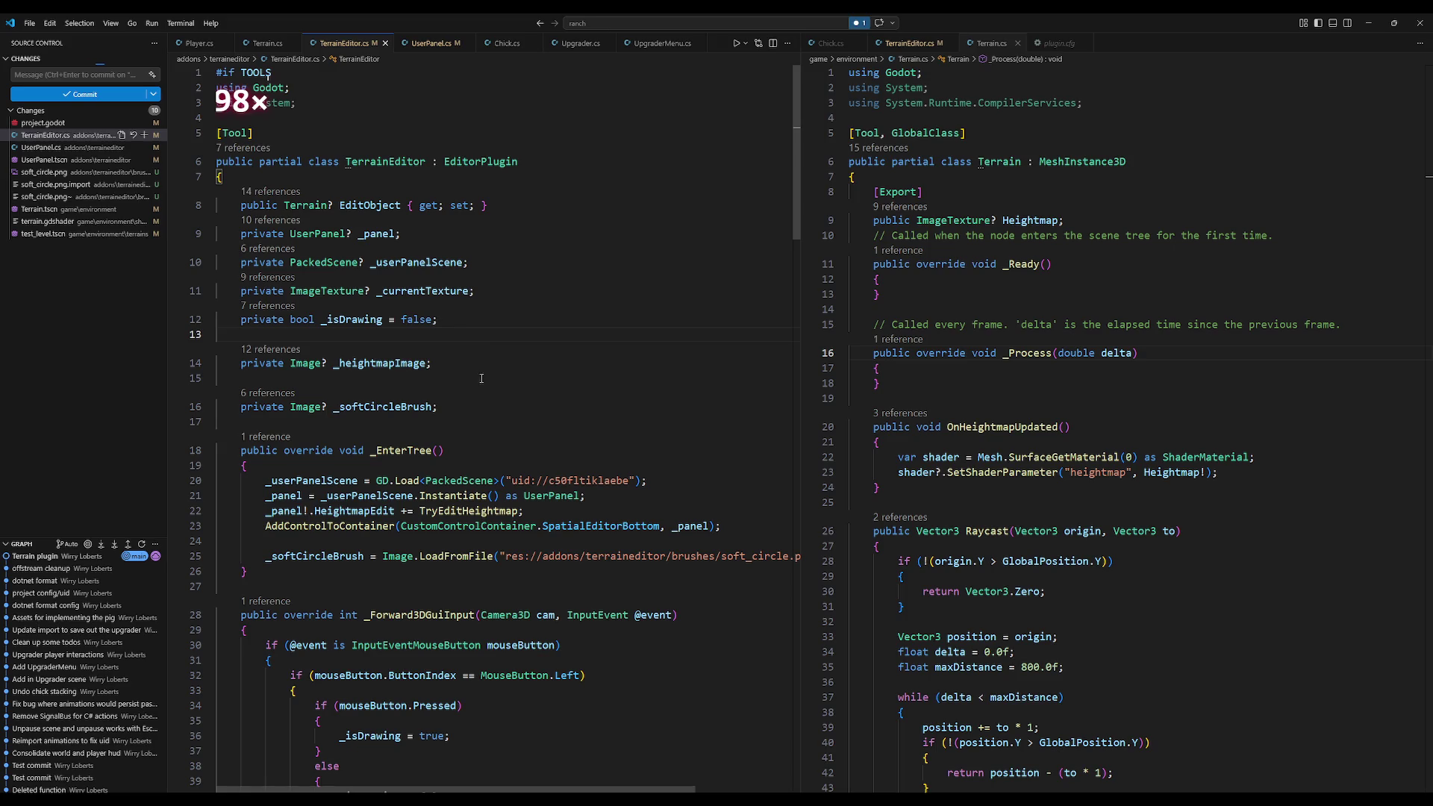
{"action": "key", "text": "BackSpace"}
{"action": "key", "text": "Down"}
{"action": "key", "text": "Down"}
{"action": "key", "text": "Down"}
{"action": "key", "text": "Up"}
{"action": "key", "text": "Up"}
{"action": "key", "text": "Up"}
{"action": "key", "text": "Return"}
{"action": "key", "text": "Up"}
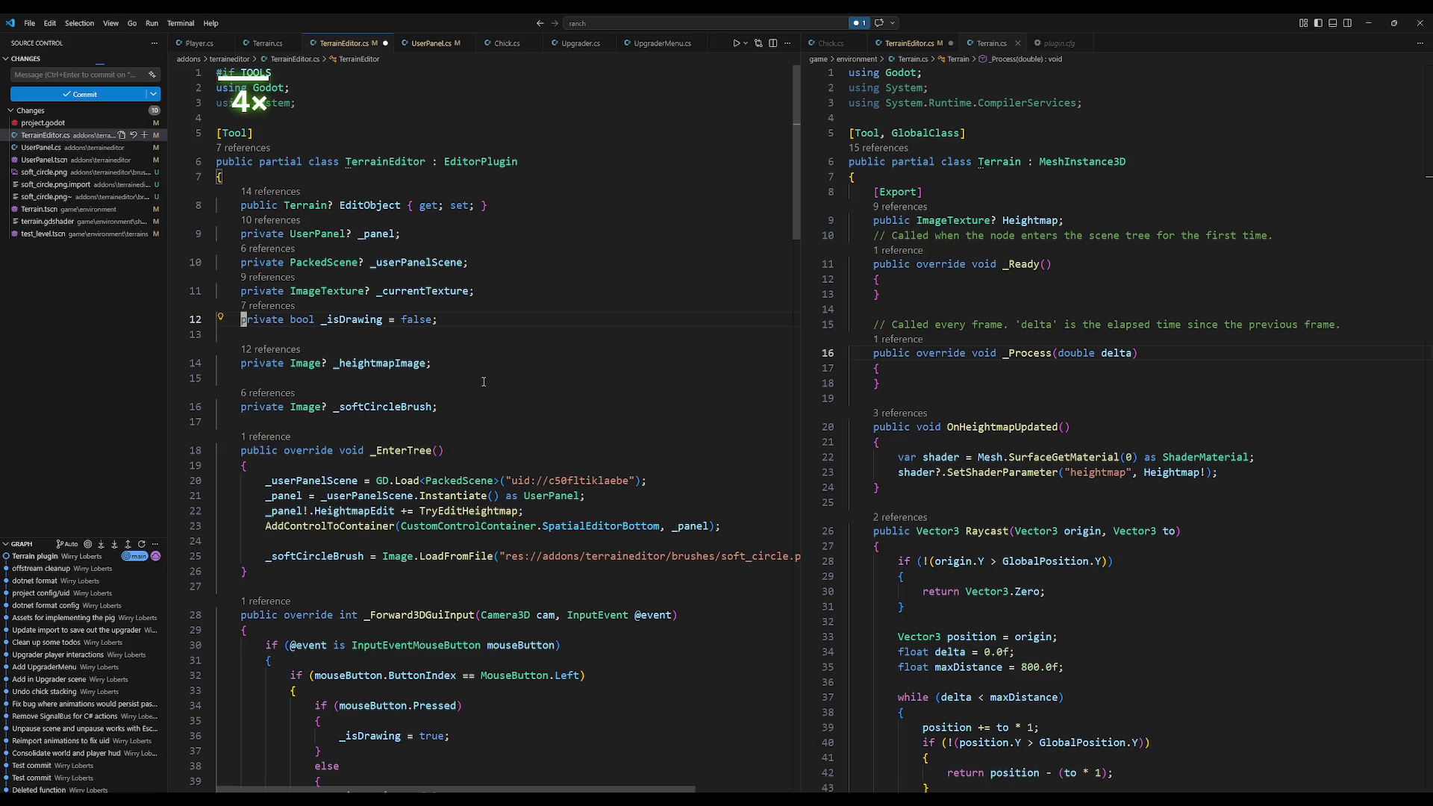
{"action": "key", "text": "shift+Down"}
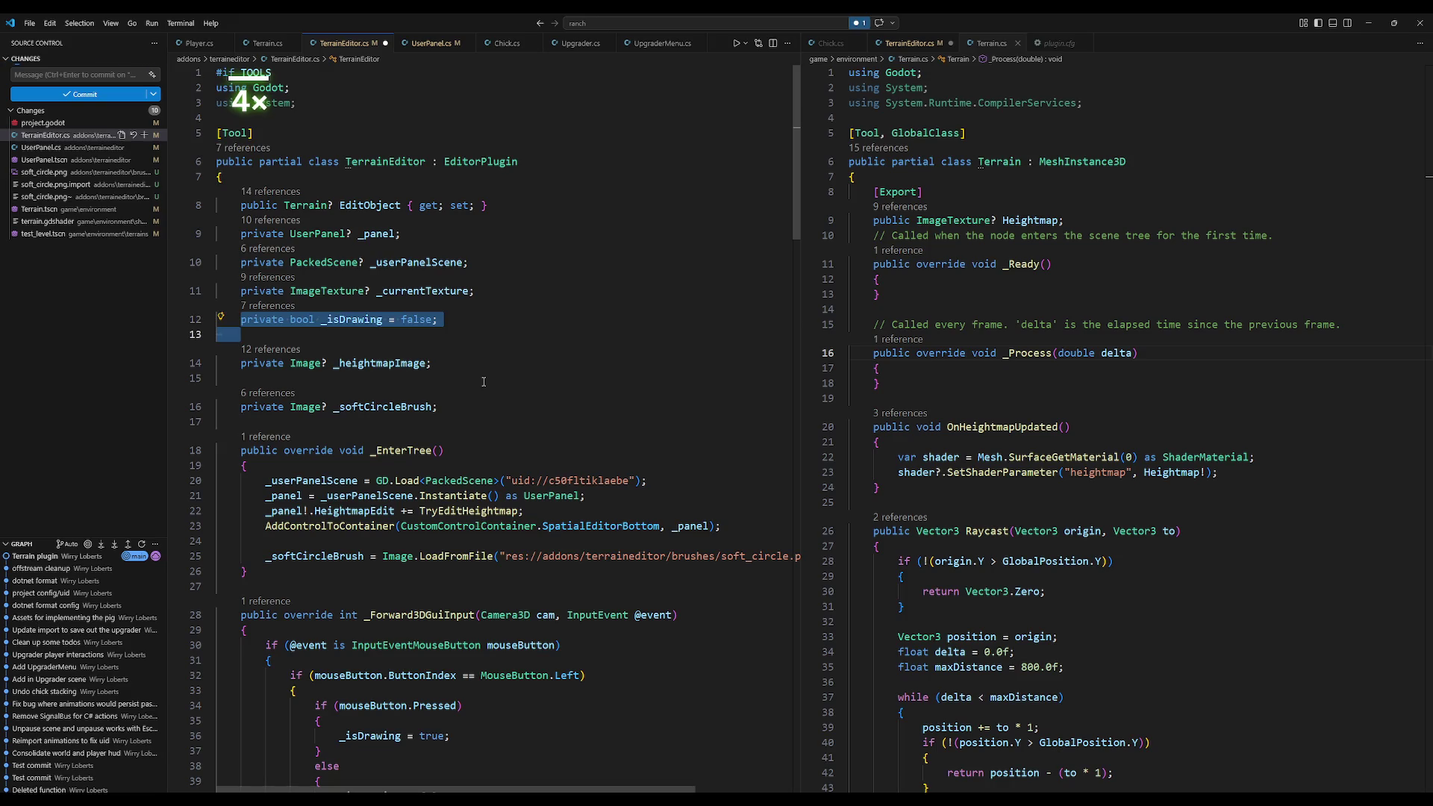
{"action": "scroll", "coordinate": [483, 382], "scroll_direction": "down", "scroll_amount": 1}
{"action": "scroll", "coordinate": [470, 344], "scroll_direction": "up", "scroll_amount": 1}
Step: Add a private bool _isActive = false field below _currentTexture
{"action": "left_click", "coordinate": [461, 310]}
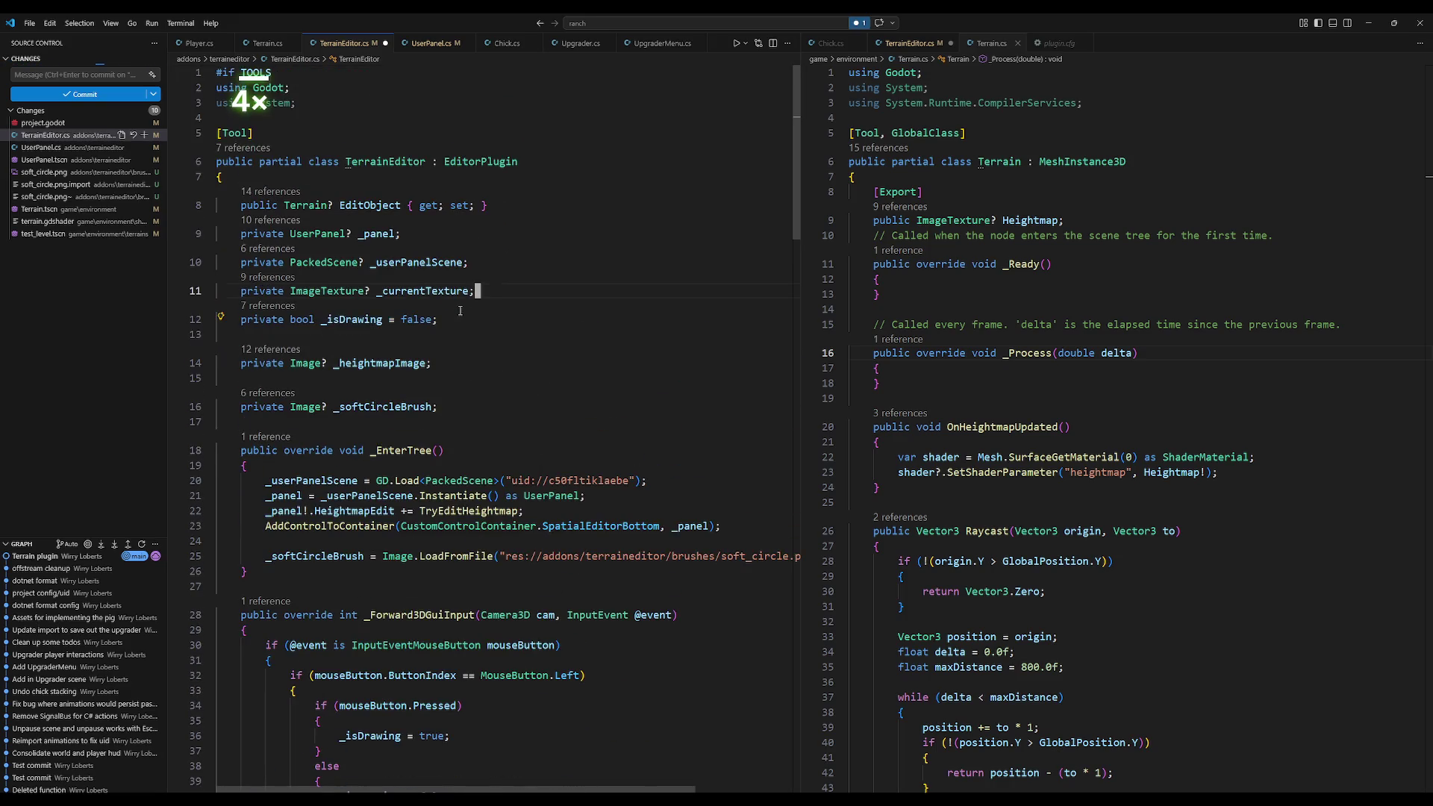
{"action": "key", "text": "Return"}
{"action": "type", "text": "pri"}
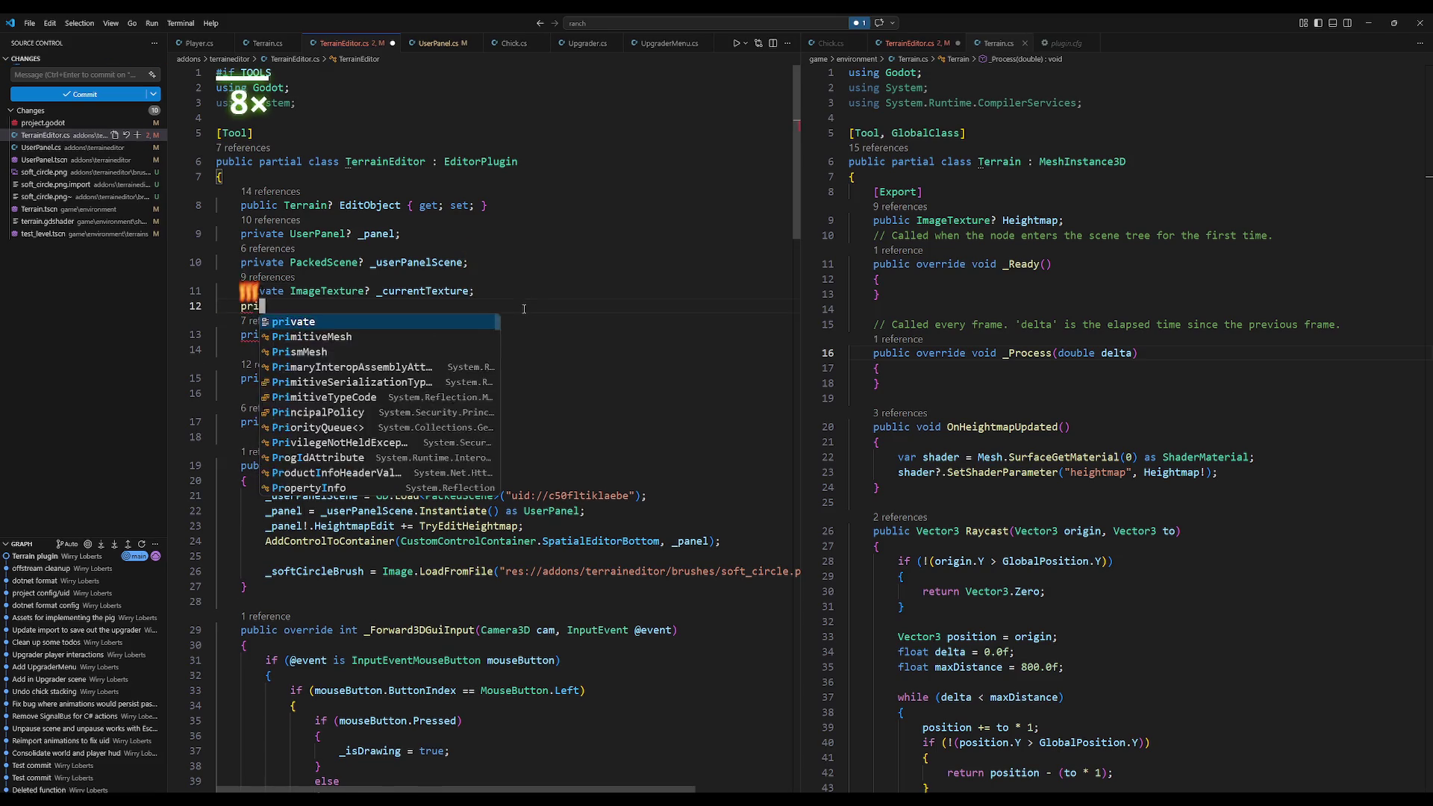
{"action": "type", "text": "vate bool _"}
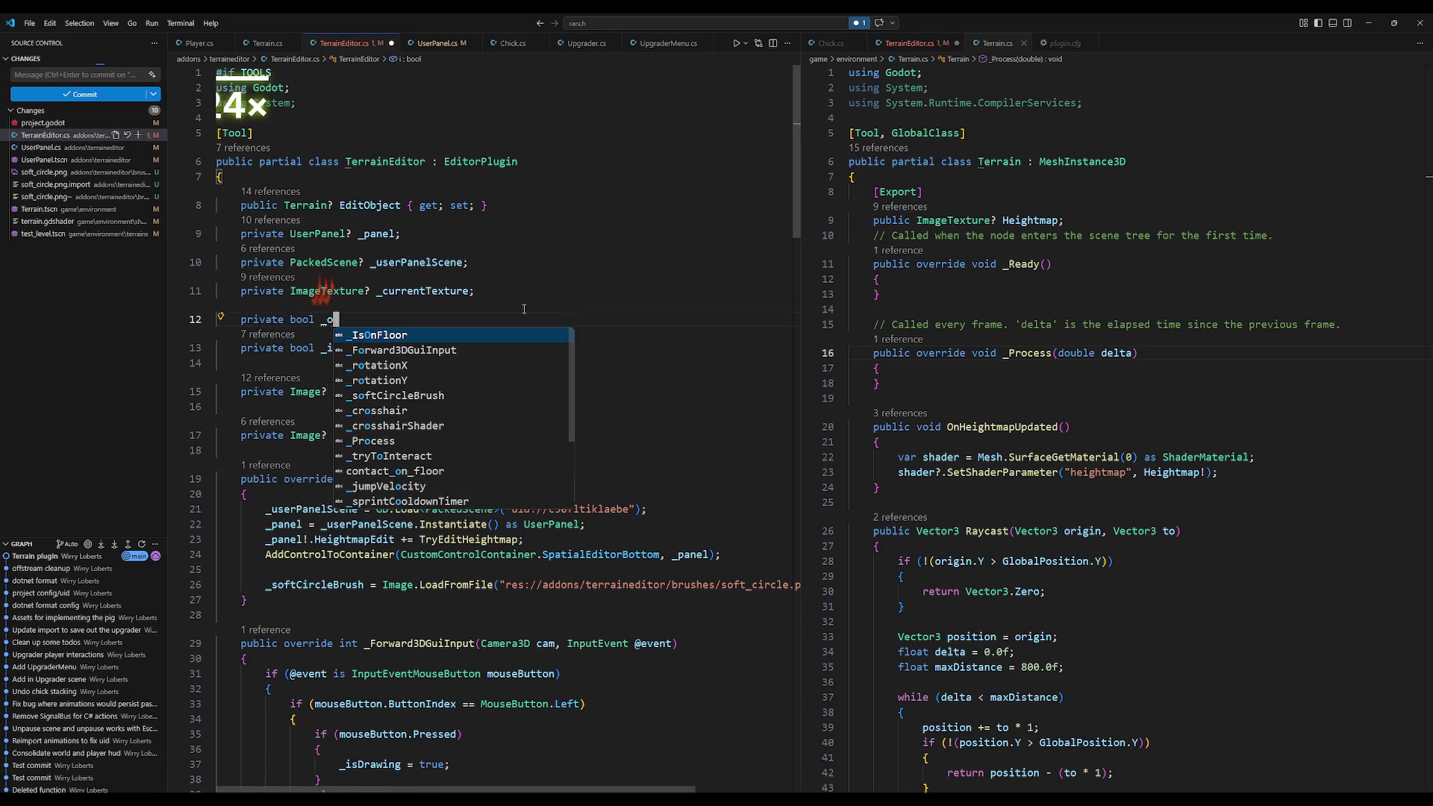
{"action": "type", "text": "isActive = fa"}
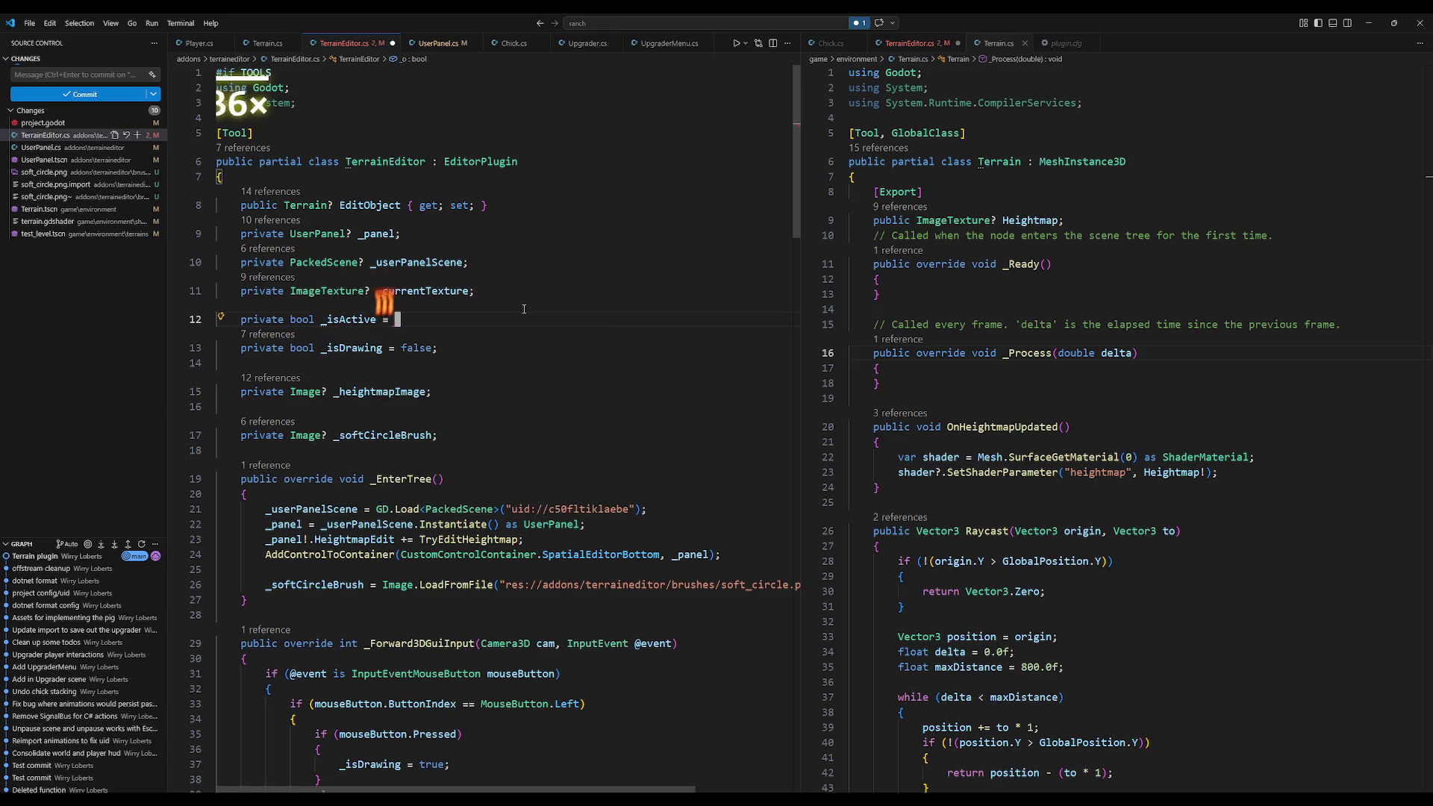
{"action": "key", "text": "Tab"}
{"action": "type", "text": ";"}
{"action": "left_click", "coordinate": [522, 292]}
{"action": "key", "text": "Return"}
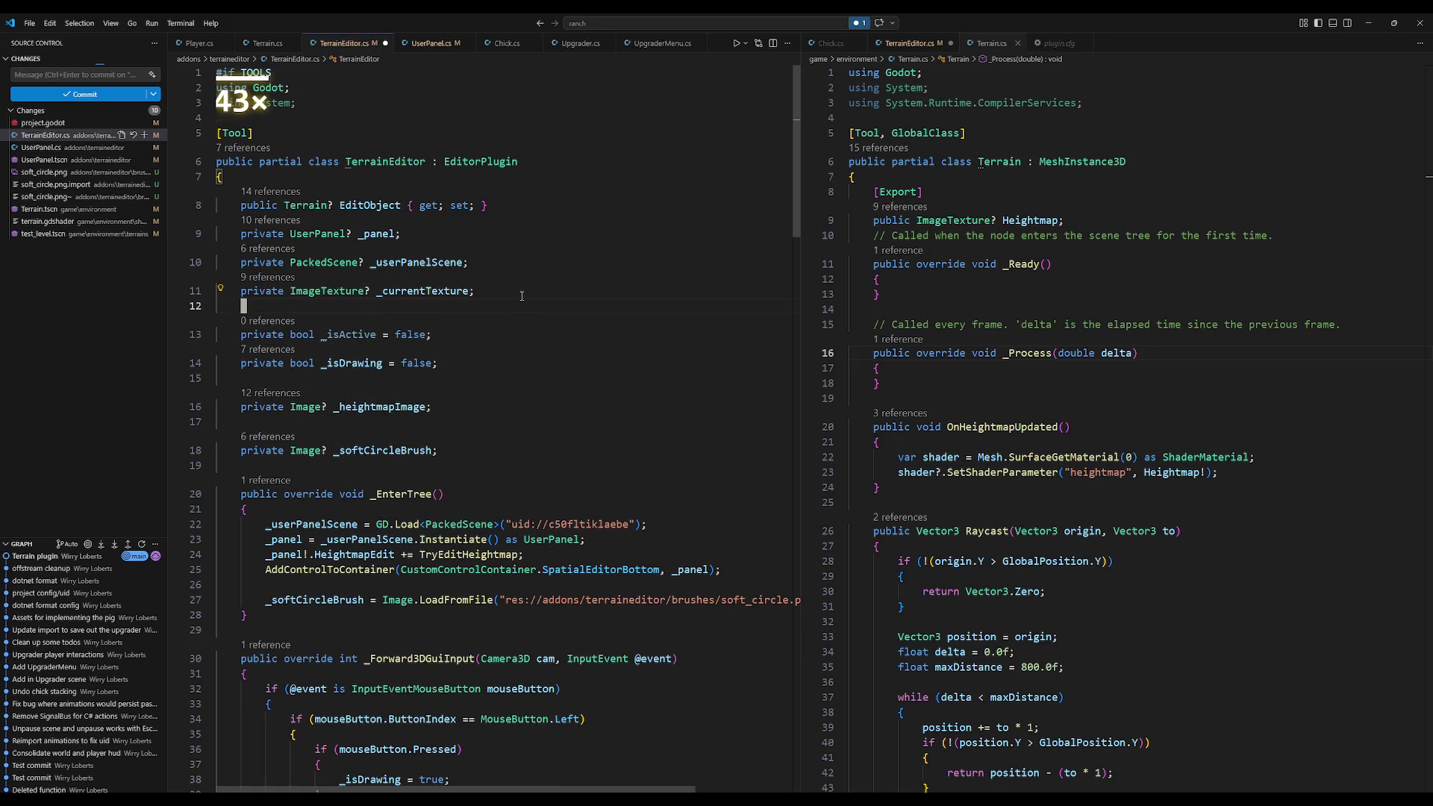
Step: Add an if (_isActive) block at the start of _Forward3DGuiInput
{"action": "scroll", "coordinate": [528, 507], "scroll_direction": "down", "scroll_amount": 6}
{"action": "left_click", "coordinate": [248, 393]}
{"action": "key", "text": "Return"}
{"action": "type", "text": "if ("}
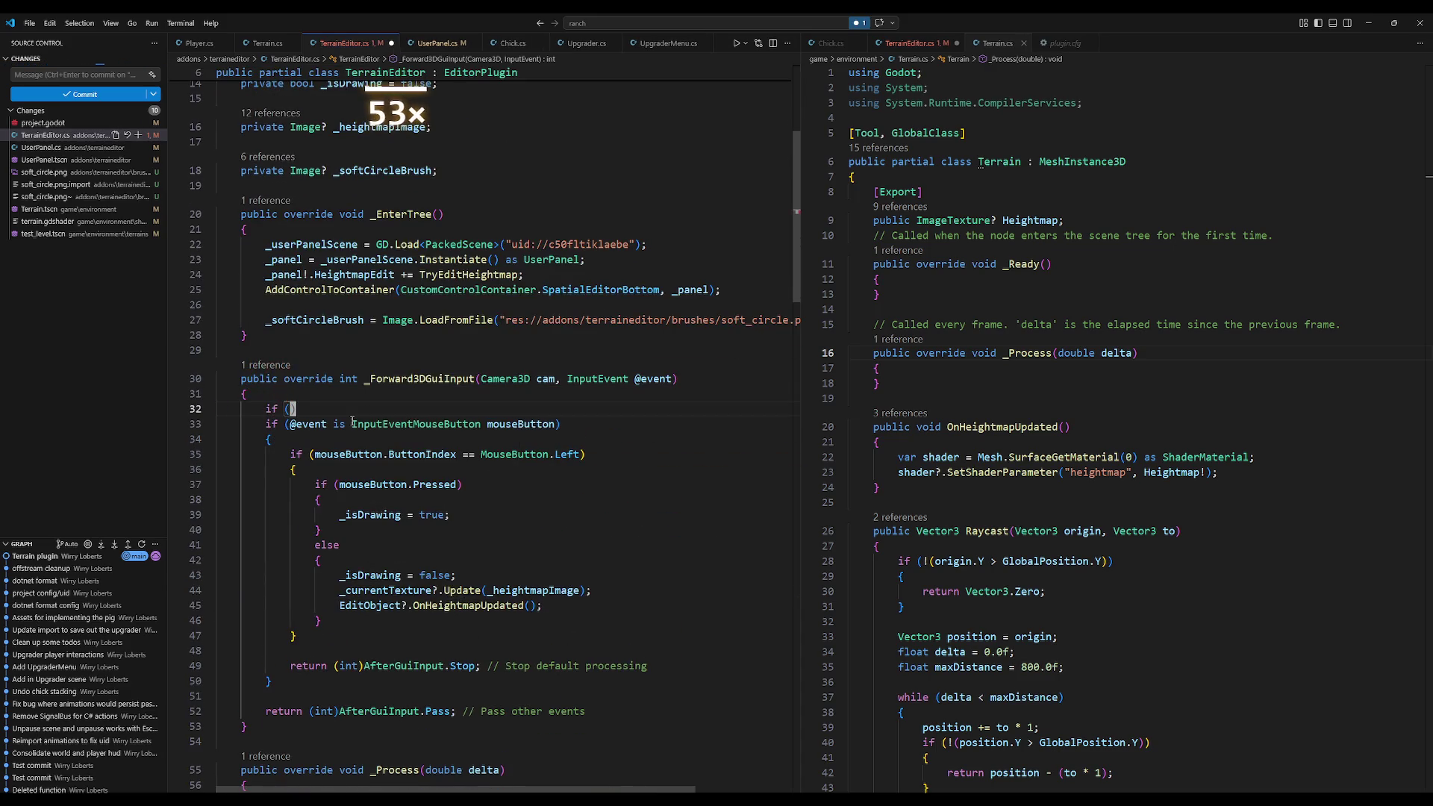
{"action": "type", "text": "_isActive"}
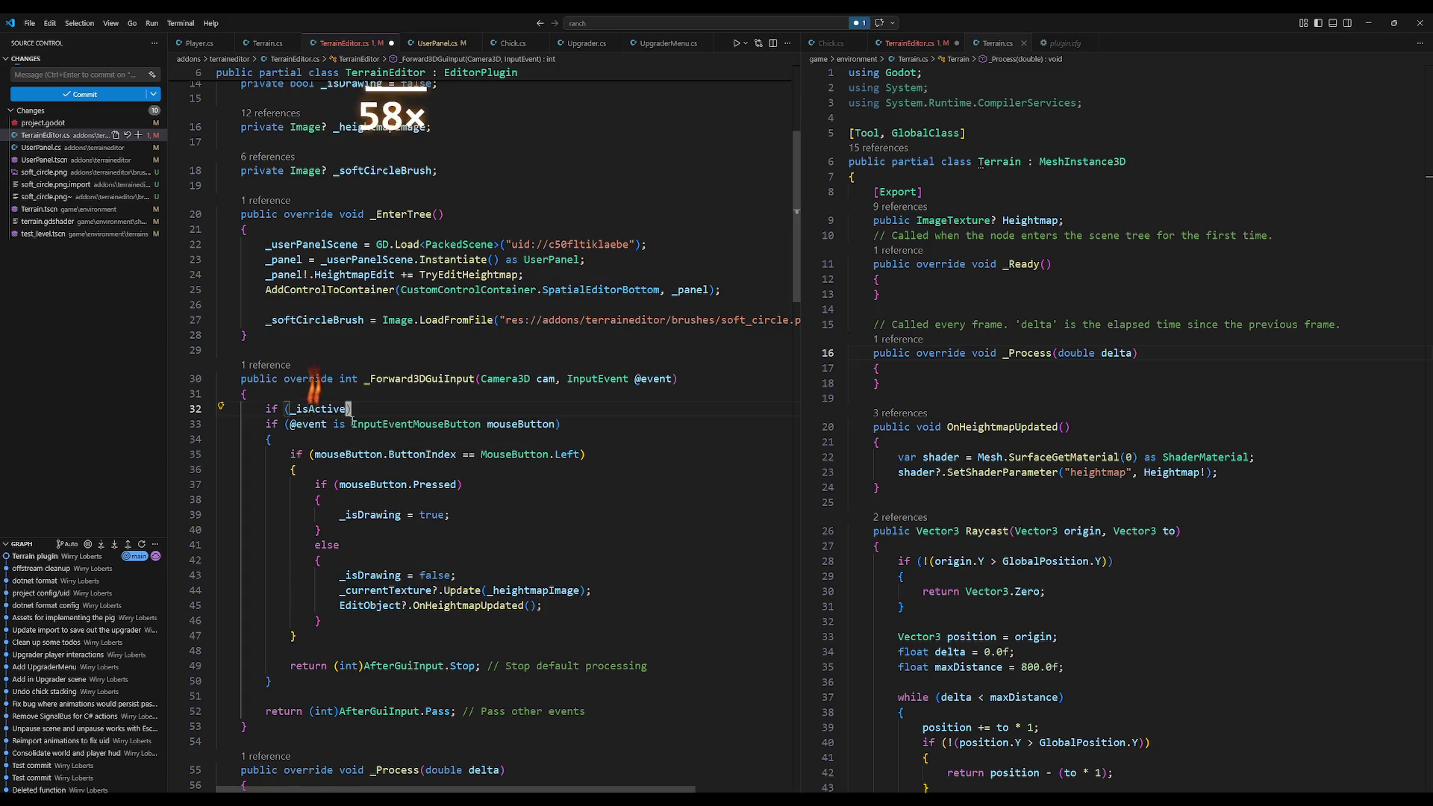
{"action": "key", "text": "Return"}
{"action": "type", "text": "{"}
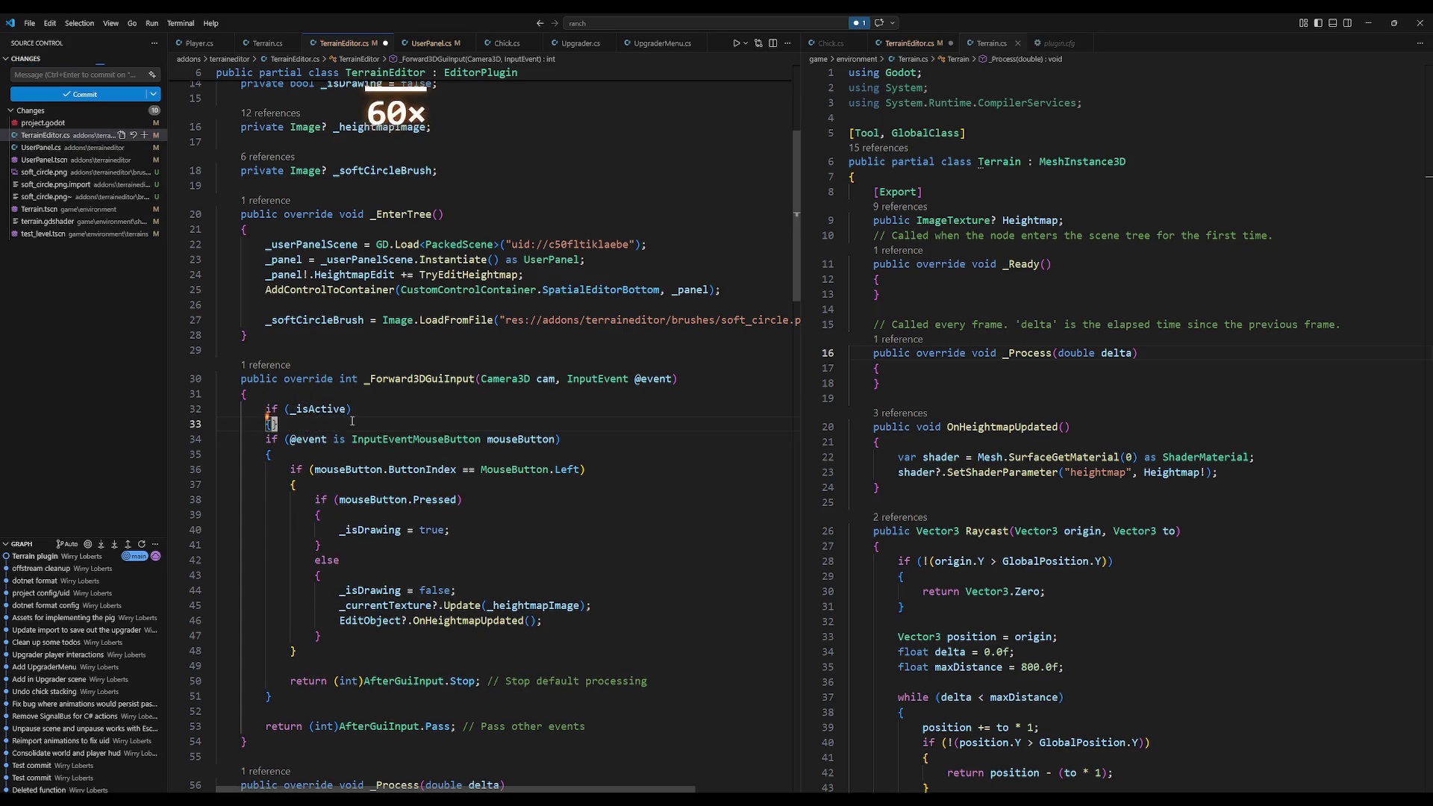
{"action": "key", "text": "Return"}
{"action": "key", "text": "Home"}
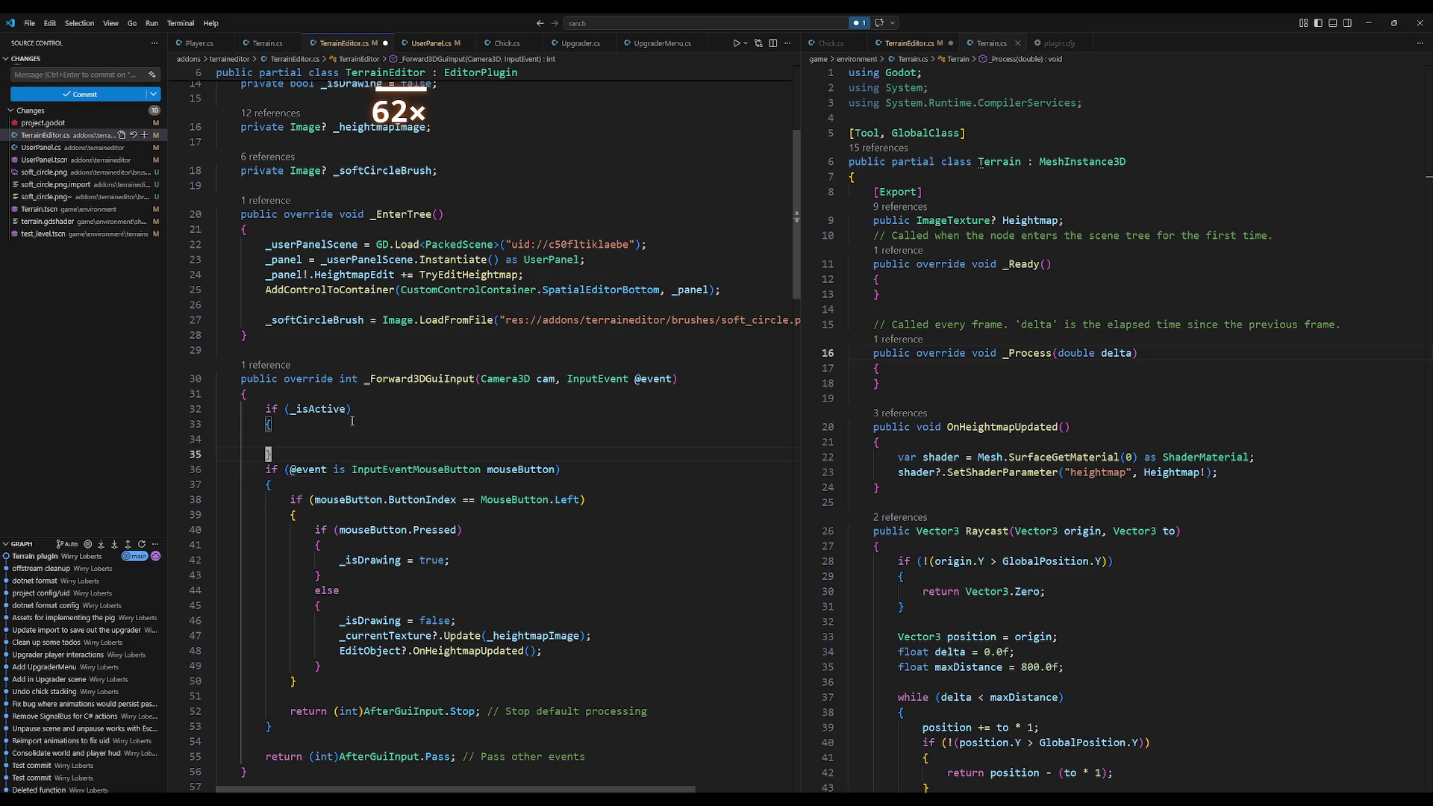
{"action": "key", "text": "ctrl+shift+k"}
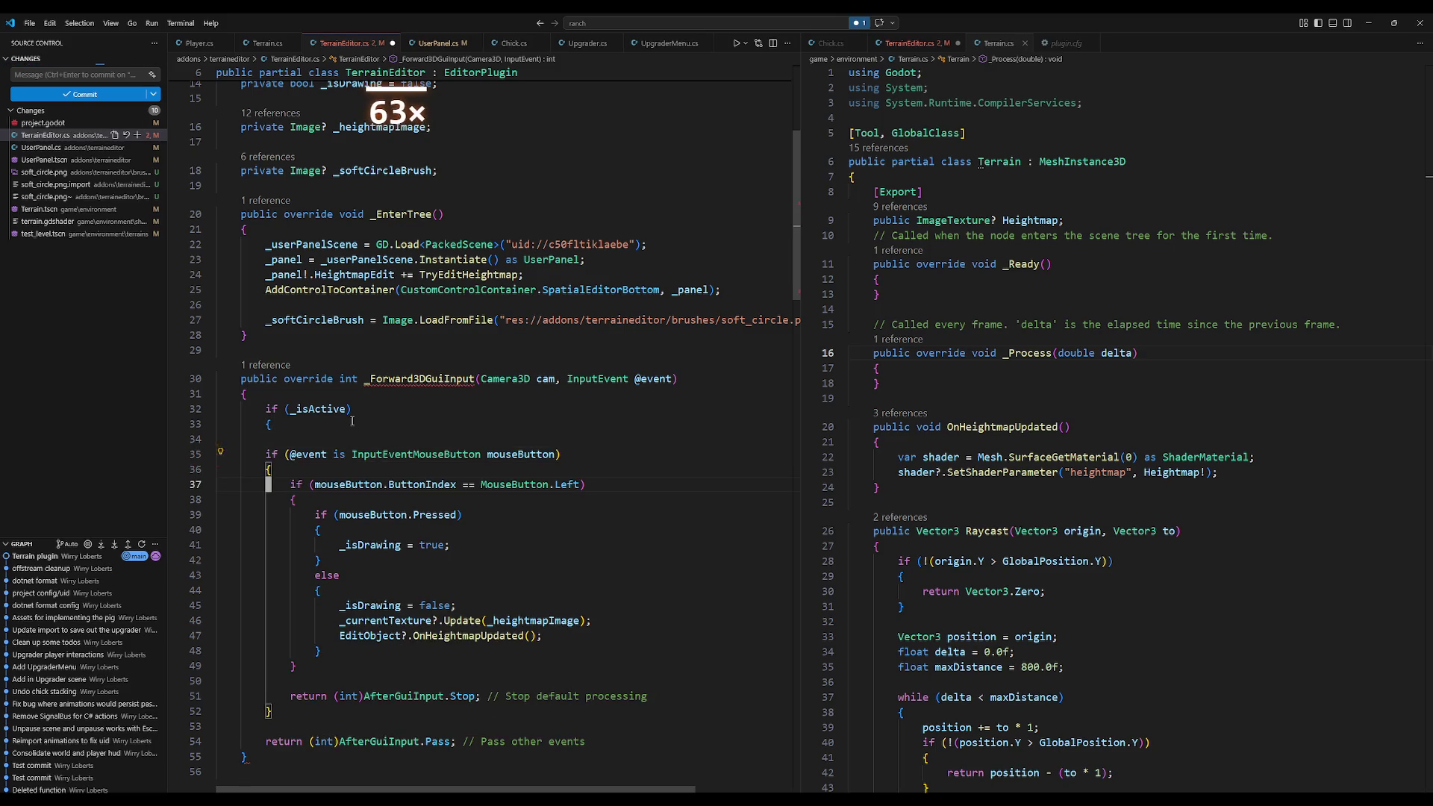
{"action": "type", "text": "}"}
{"action": "key", "text": "Return"}
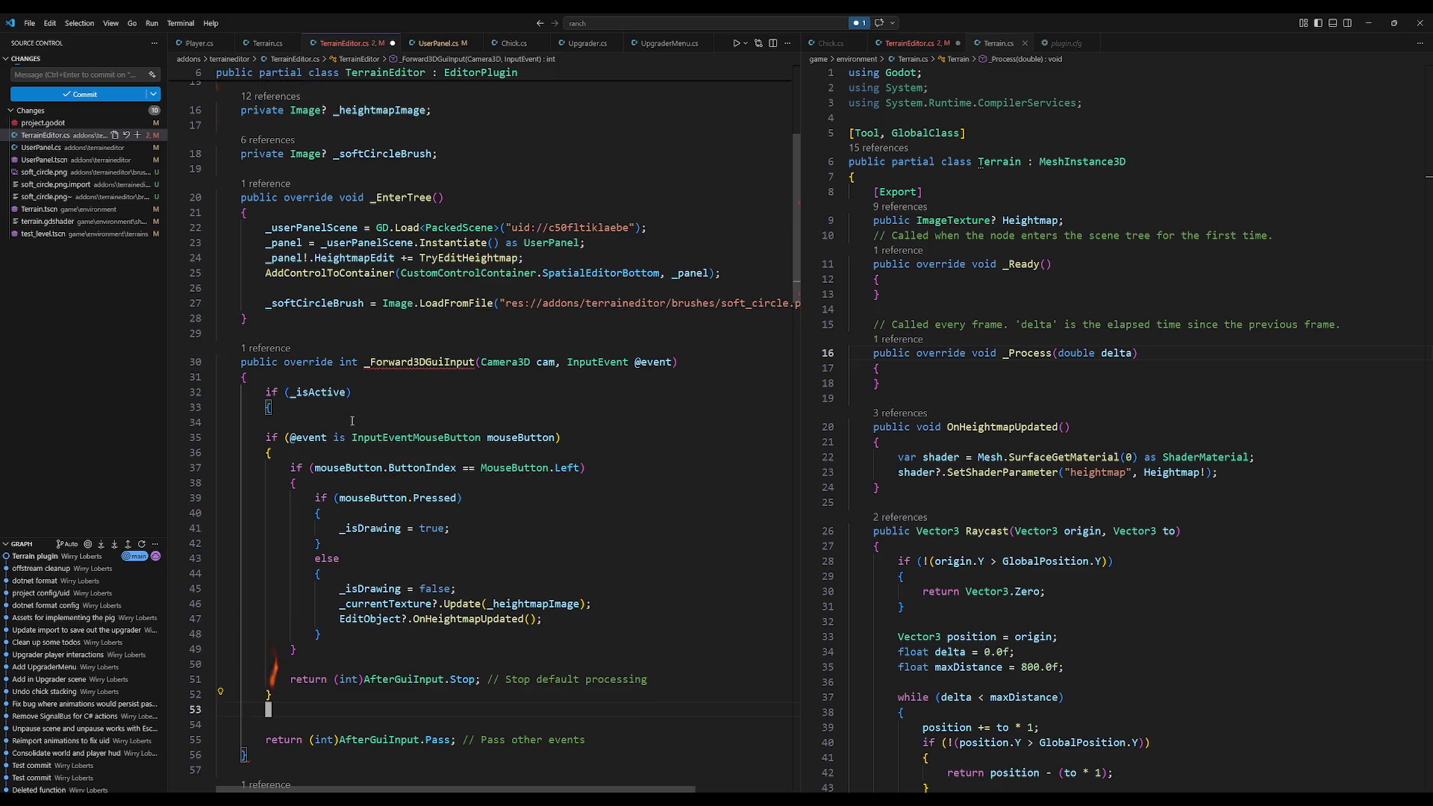
Step: Indent the mouse handling into the _isActive block and remove its blank line
{"action": "key", "text": "shift+Up"}
{"action": "key", "text": "shift+Up"}
{"action": "key", "text": "shift+Up"}
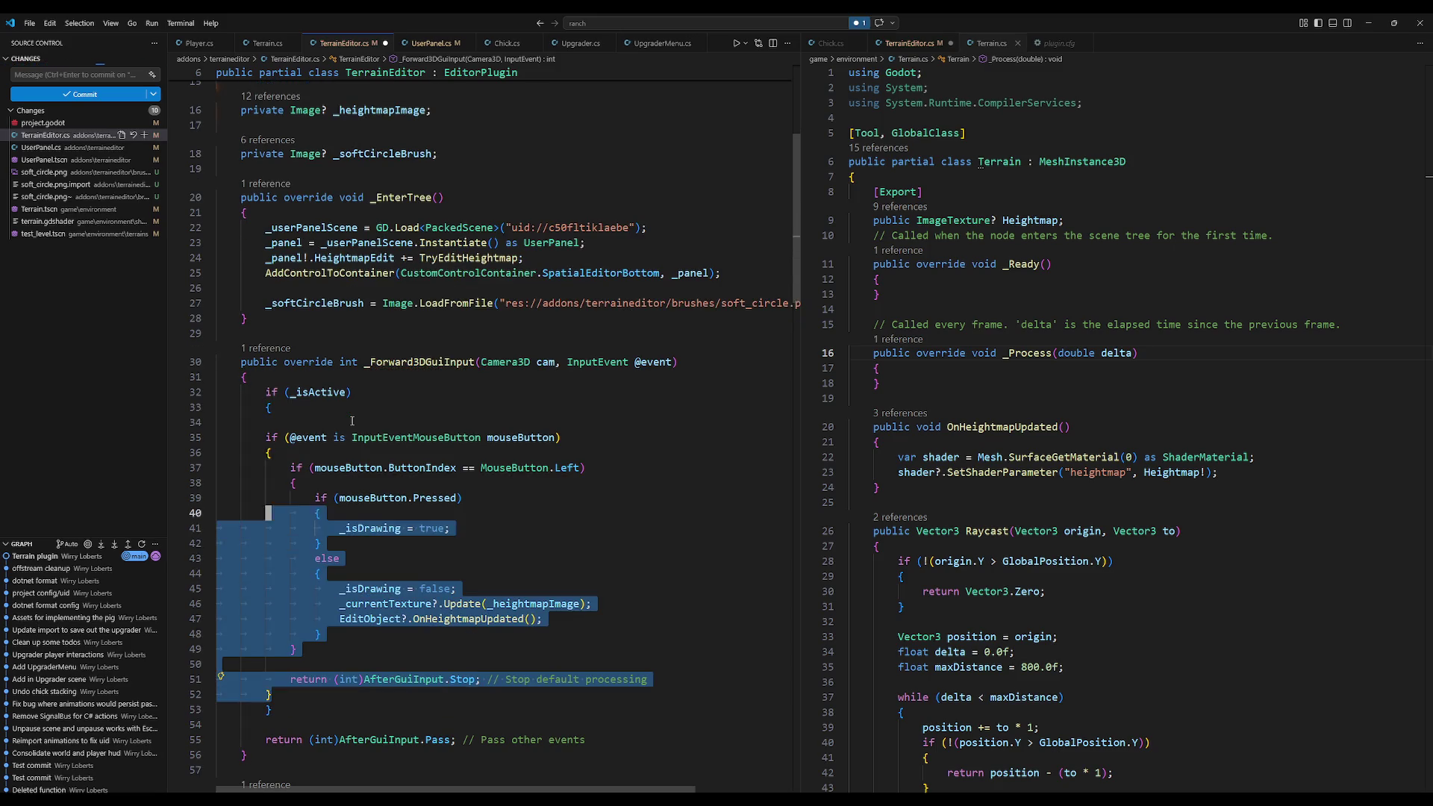
{"action": "key", "text": "Tab"}
{"action": "key", "text": "Down"}
{"action": "key", "text": "ctrl+shift+k"}
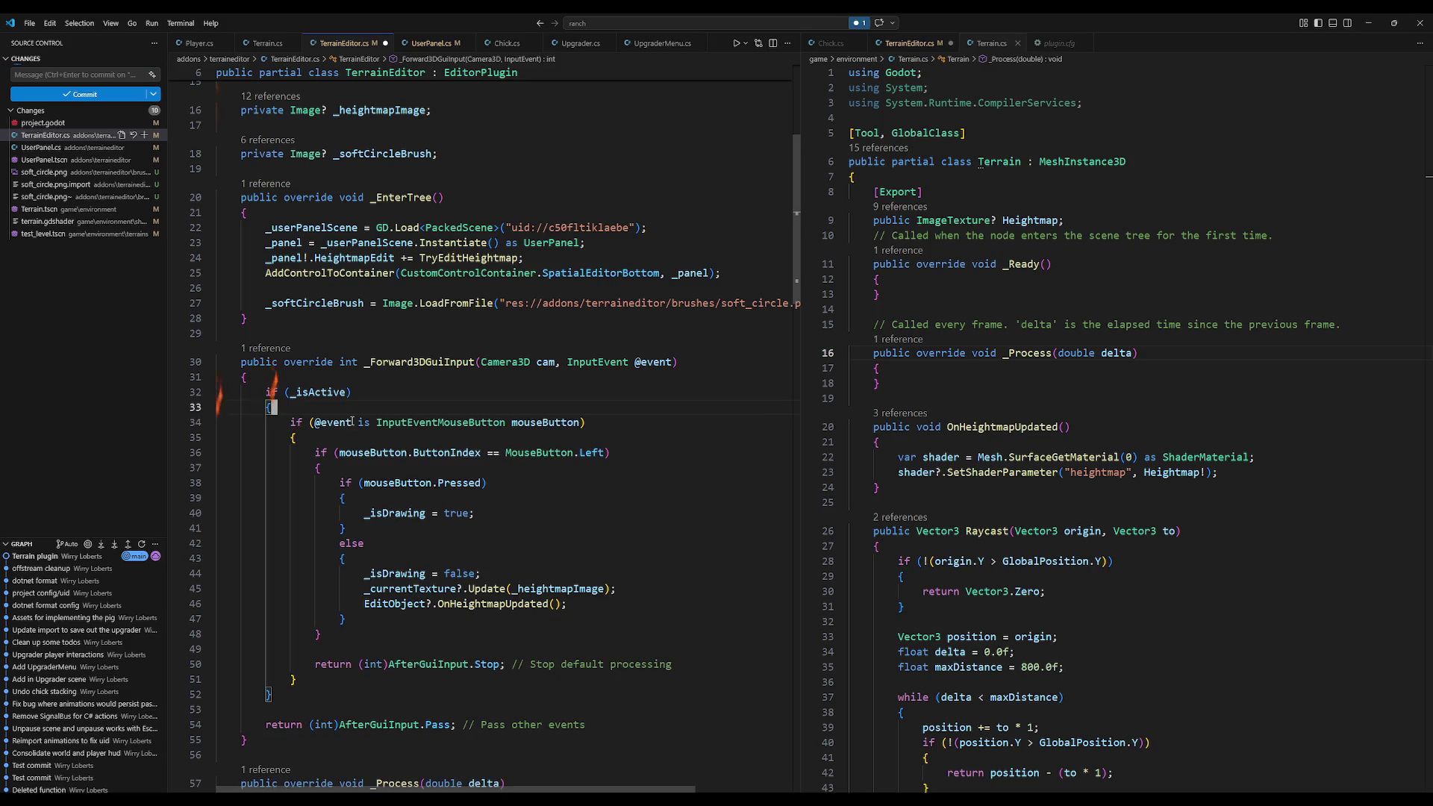
{"action": "key", "text": "Down"}
Step: Change the mouse button check from MouseButton.Left to MouseButton.Right and save
{"action": "key", "text": "Down"}
{"action": "key", "text": "Down"}
{"action": "key", "text": "Down"}
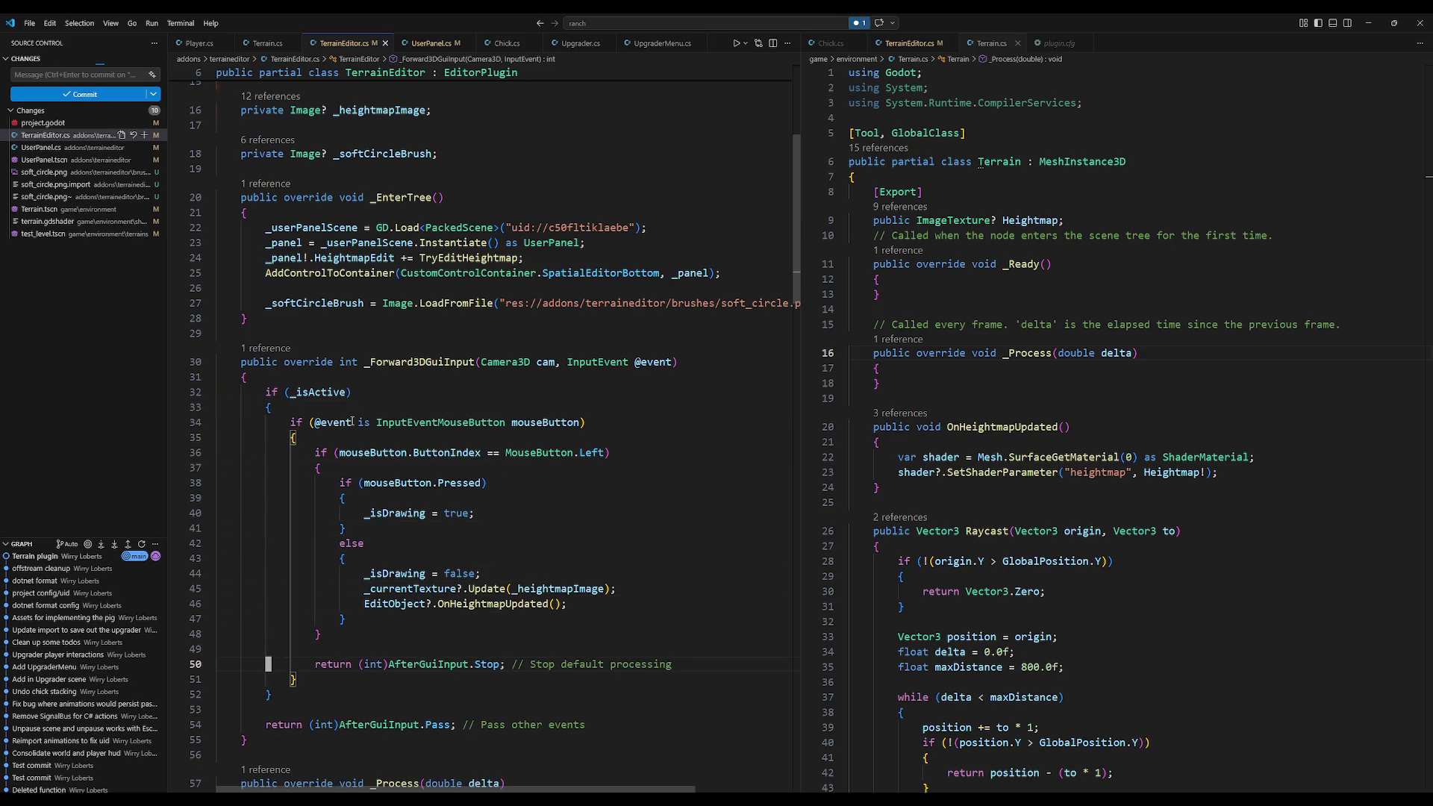
{"action": "key", "text": "Up"}
{"action": "key", "text": "Up"}
{"action": "key", "text": "Up"}
{"action": "key", "text": "Down"}
{"action": "key", "text": "Down"}
{"action": "key", "text": "Down"}
{"action": "key", "text": "Up"}
{"action": "key", "text": "Up"}
{"action": "key", "text": "Up"}
{"action": "key", "text": "Down"}
{"action": "key", "text": "Down"}
{"action": "key", "text": "Down"}
{"action": "key", "text": "Home"}
{"action": "key", "text": "Right"}
{"action": "key", "text": "Right"}
{"action": "key", "text": "Right"}
{"action": "key", "text": "ctrl+BackSpace"}
{"action": "type", "text": "R"}
{"action": "key", "text": "Tab"}
{"action": "key", "text": "ctrl+s"}
{"action": "key", "text": "Down"}
{"action": "key", "text": "Down"}
{"action": "key", "text": "Down"}
Step: Look over the release branch and the end of the input handler
{"action": "scroll", "coordinate": [353, 421], "scroll_direction": "down", "scroll_amount": 3}
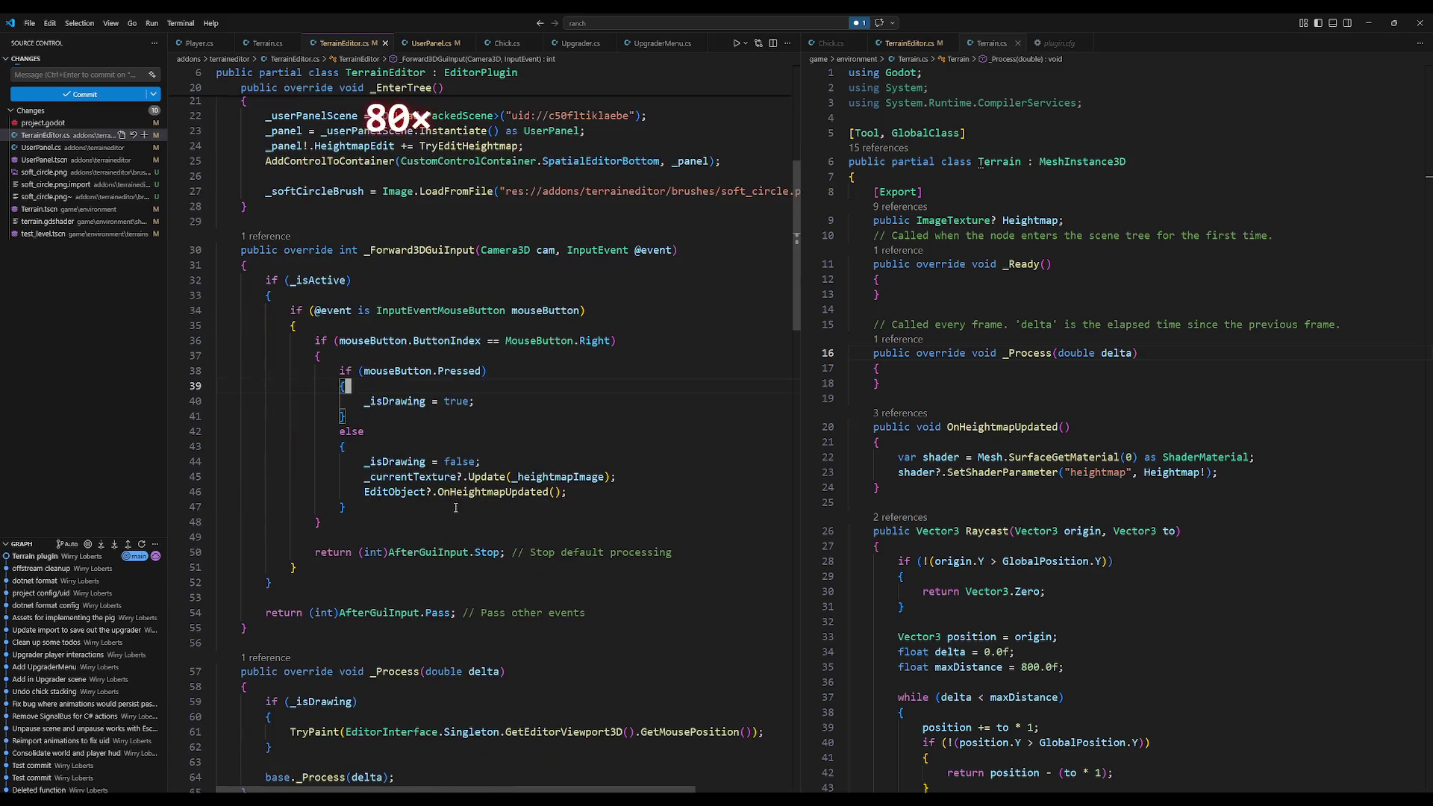
{"action": "left_click", "coordinate": [453, 512]}
{"action": "scroll", "coordinate": [453, 515], "scroll_direction": "down", "scroll_amount": 2}
{"action": "scroll", "coordinate": [452, 518], "scroll_direction": "down", "scroll_amount": 1}
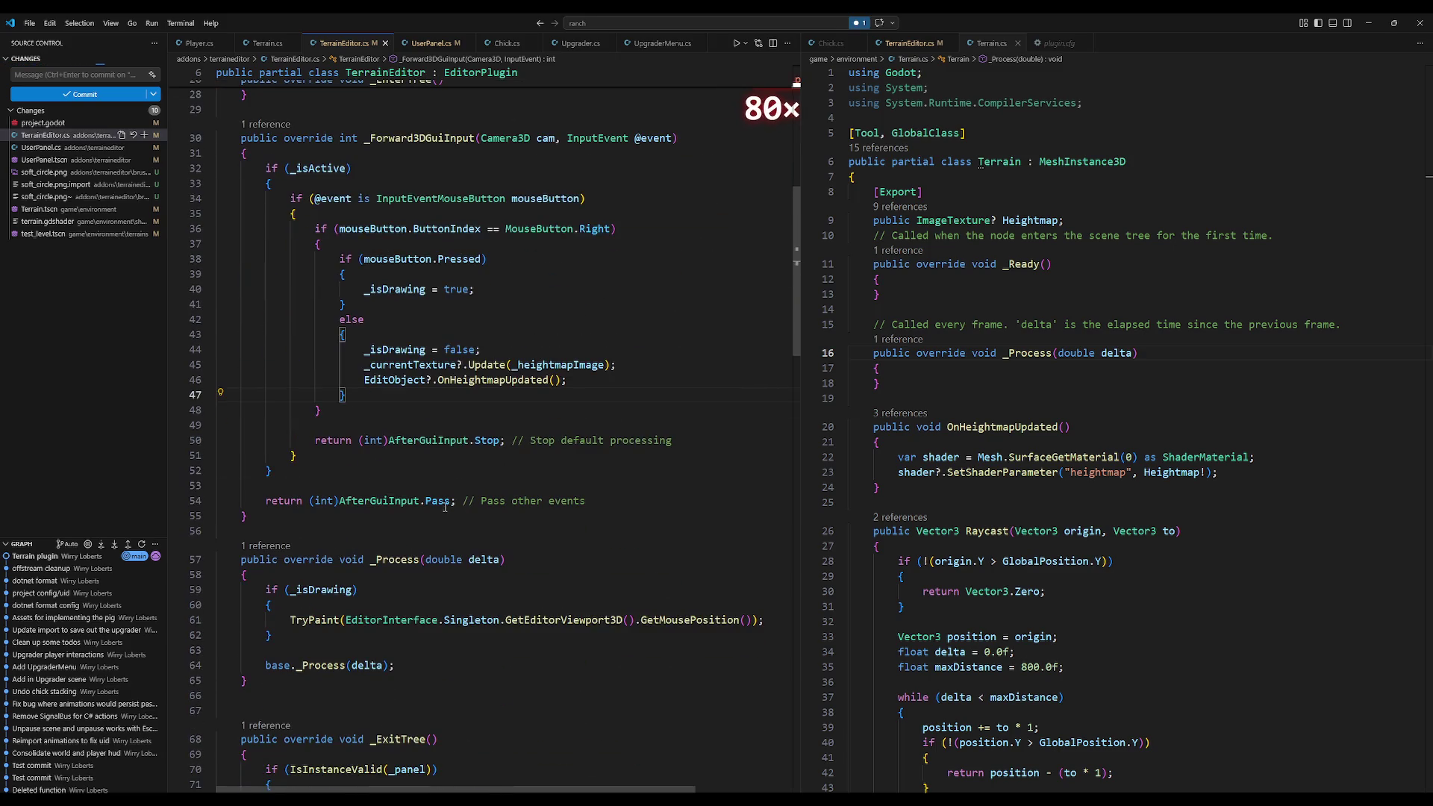
{"action": "left_click", "coordinate": [353, 489]}
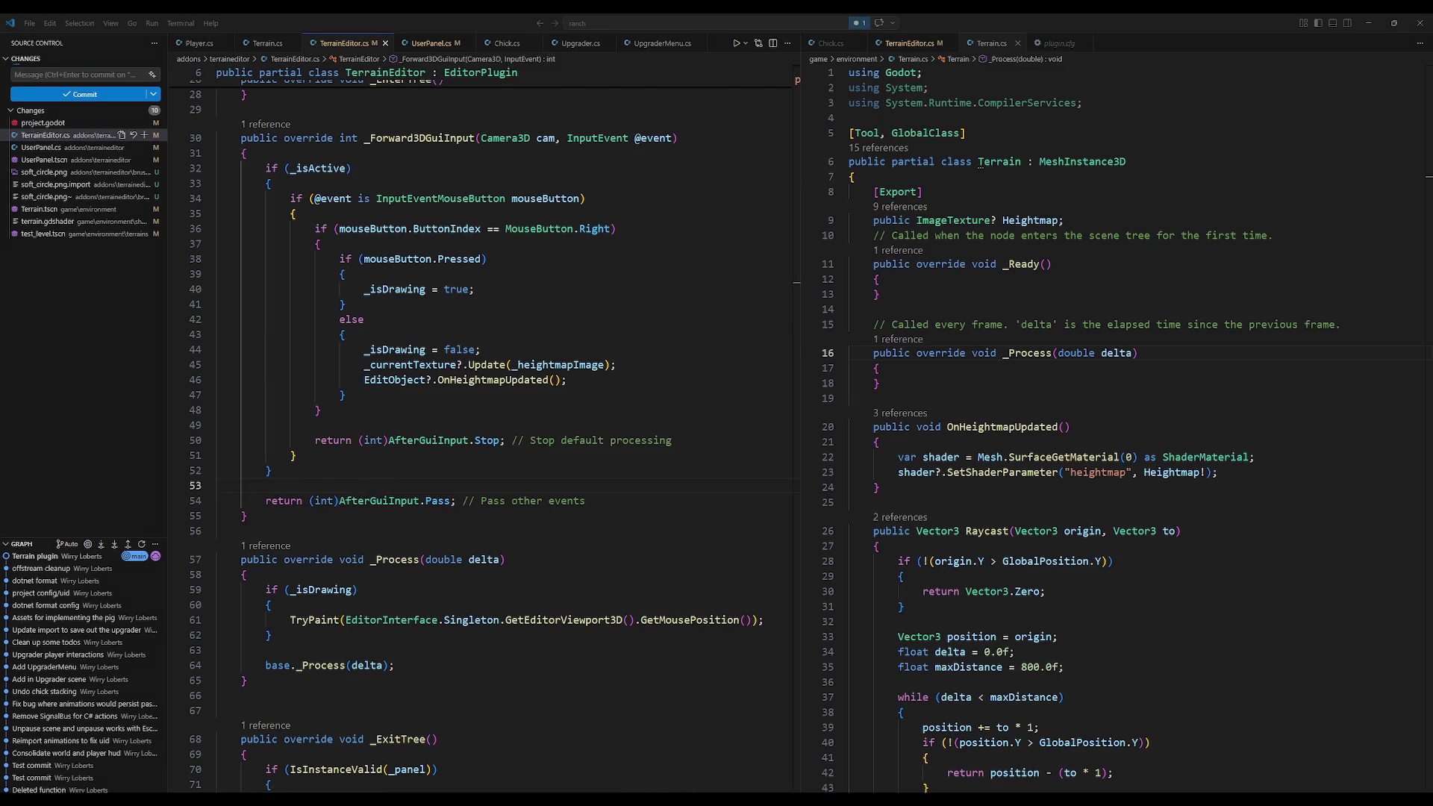
{"action": "key", "text": "alt+Tab"}
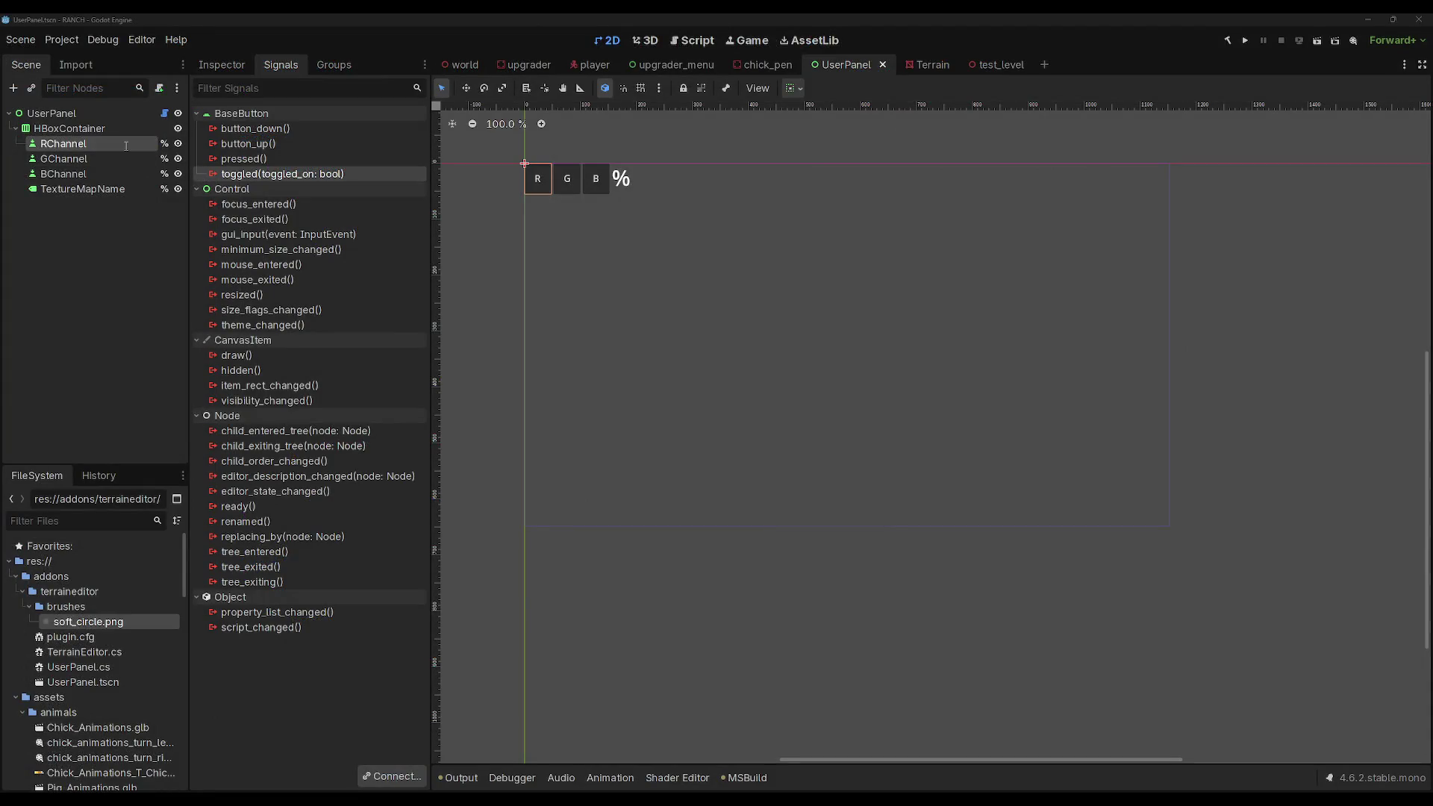
Step: Rename RChannel to HeightmapButton, set its Text to Heightmap, and save UserPanel
{"action": "type", "text": "HeightmapButton"}
{"action": "key", "text": "Return"}
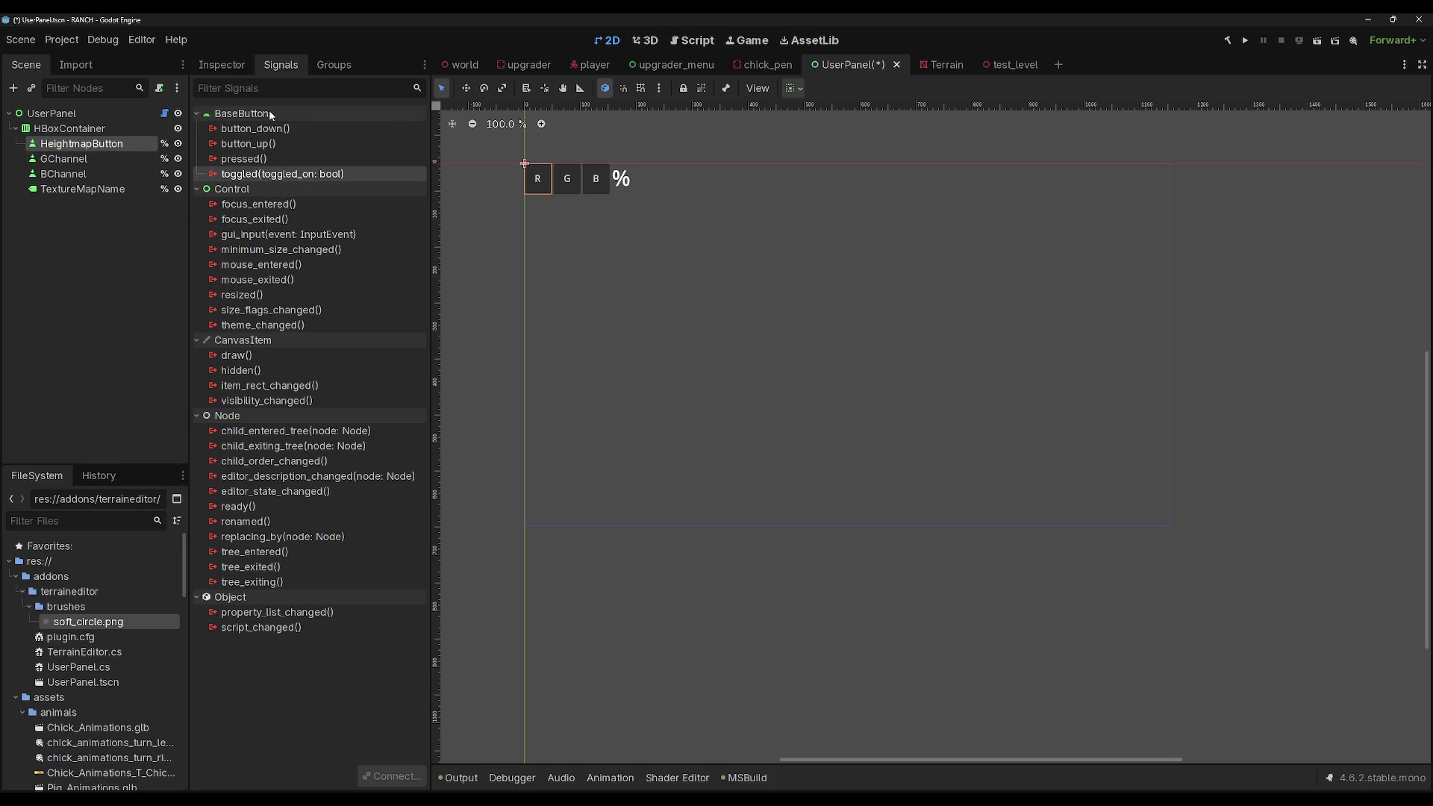
{"action": "left_click", "coordinate": [222, 64]}
{"action": "type", "text": "Heightmap"}
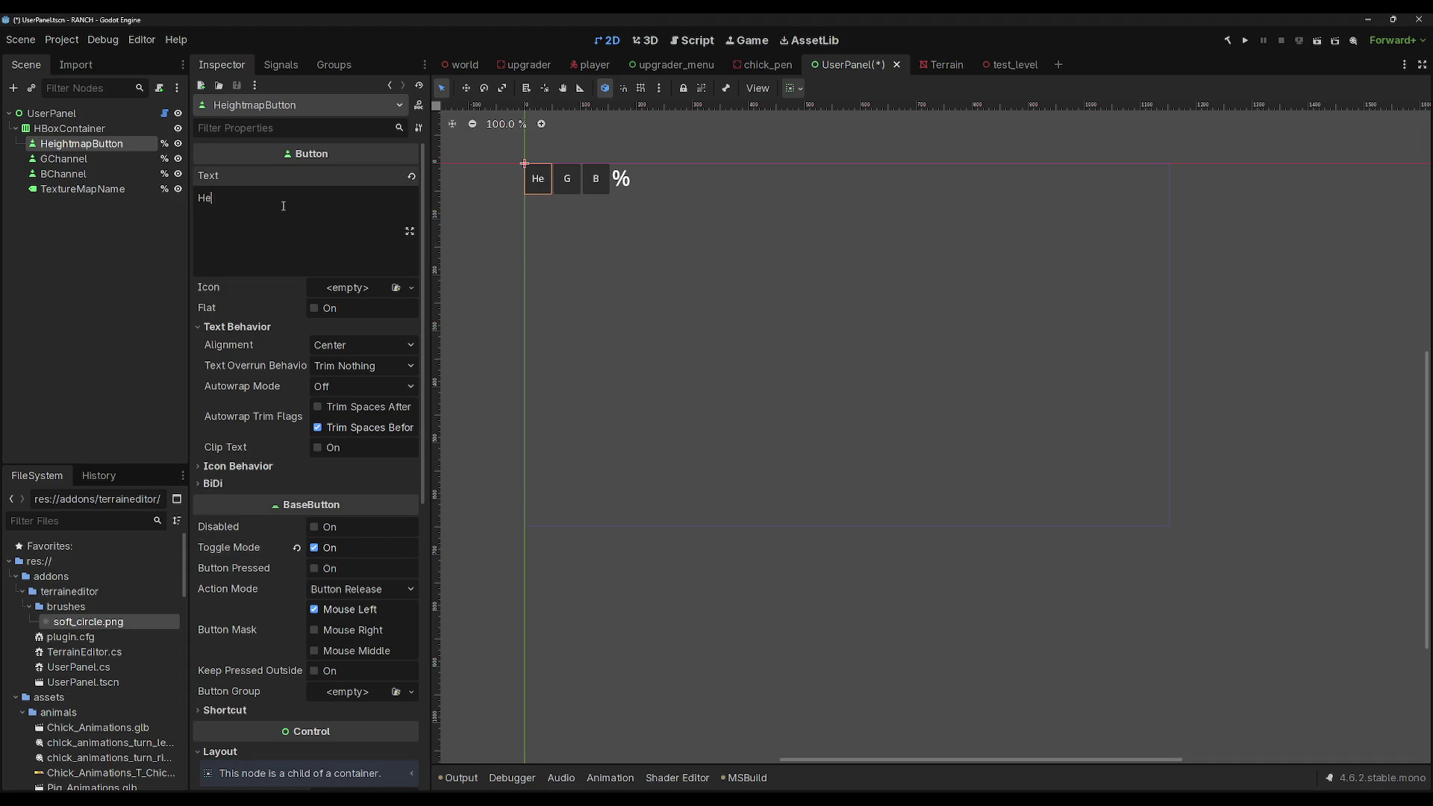
{"action": "key", "text": "ctrl+s"}
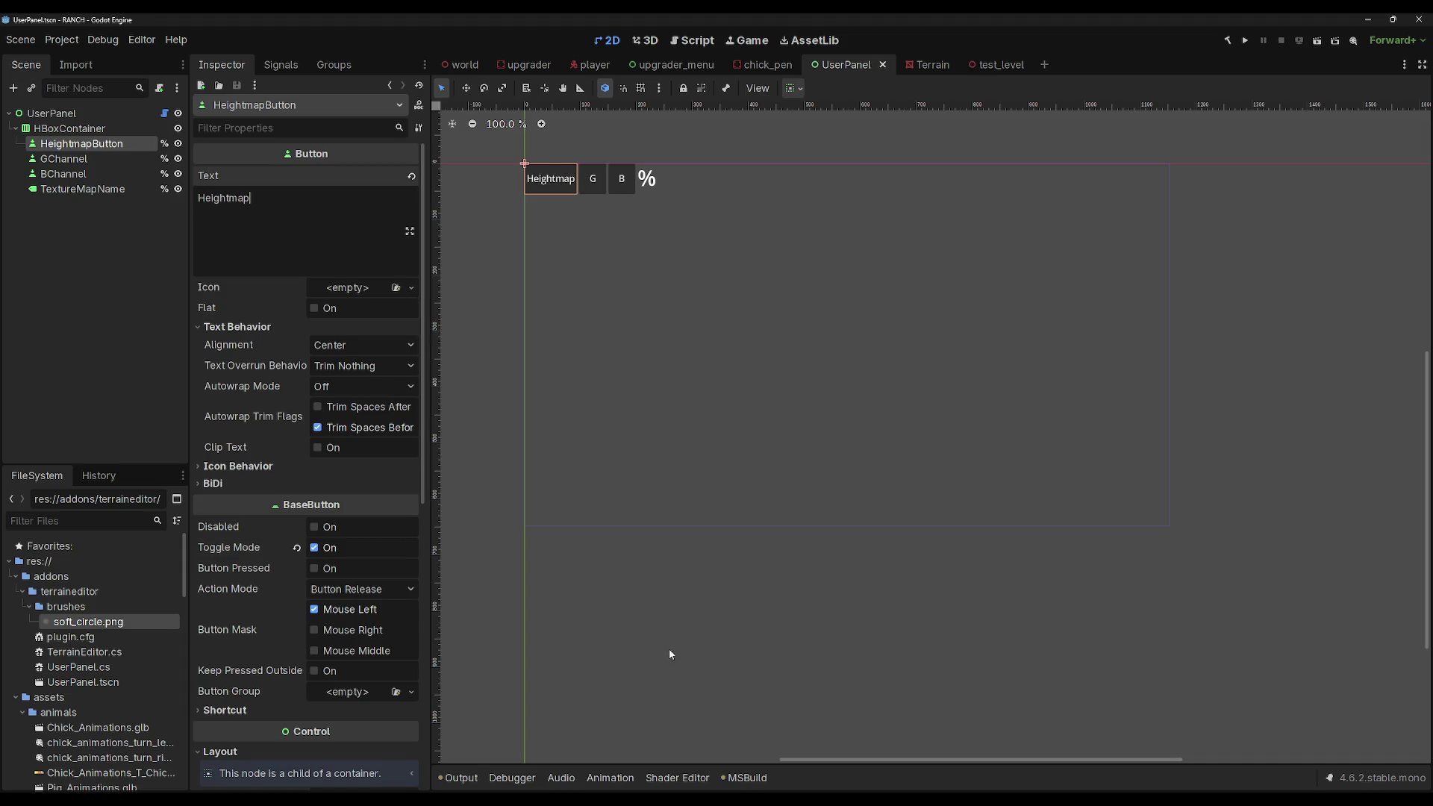
{"action": "key", "text": "alt+Tab"}
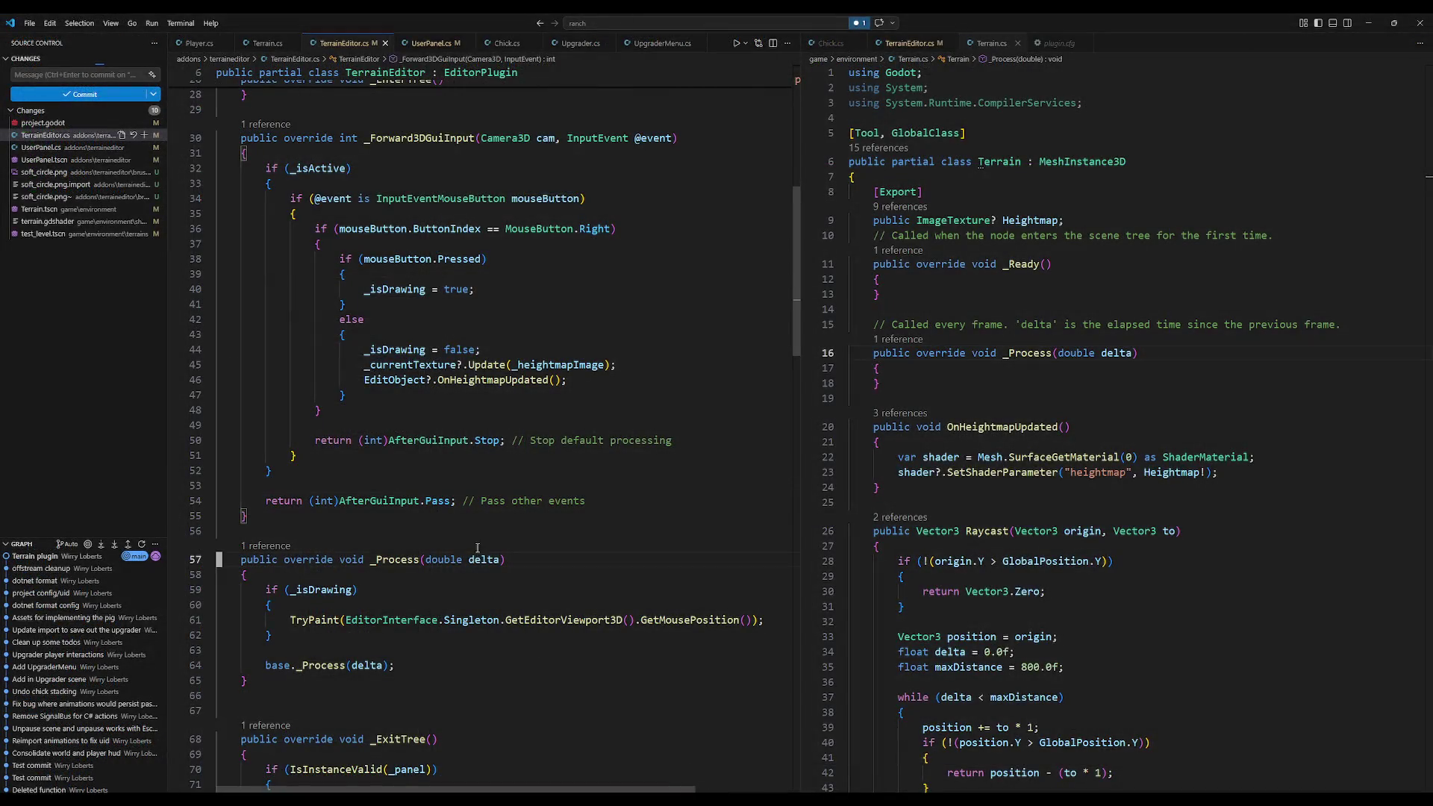
Step: Change the UserPanel.cs GetNode lookup from RChannel to HeightmapButton, then rebuild the .NET project
{"action": "scroll", "coordinate": [450, 621], "scroll_direction": "up", "scroll_amount": 10}
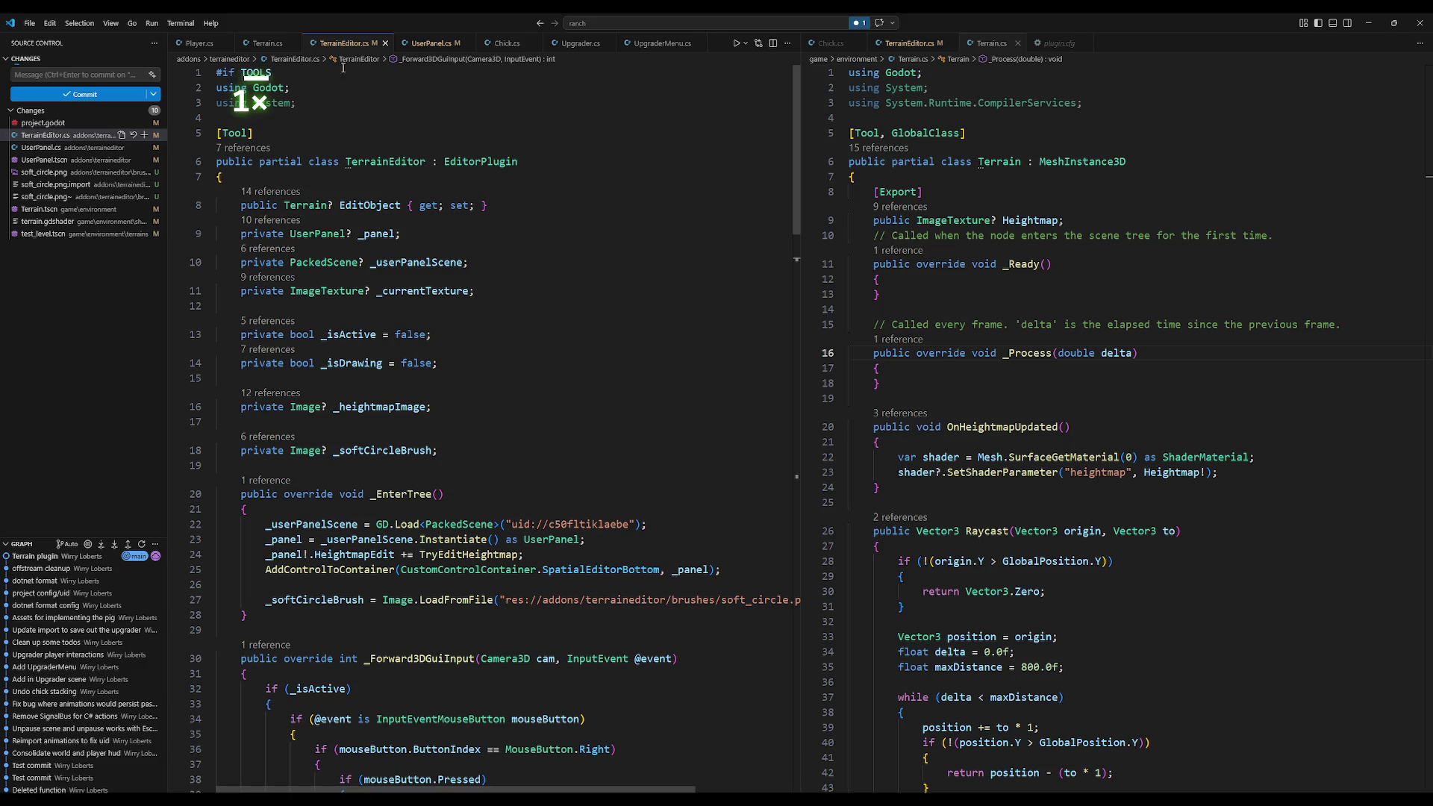
{"action": "left_click", "coordinate": [429, 42]}
{"action": "double_click", "coordinate": [475, 317]}
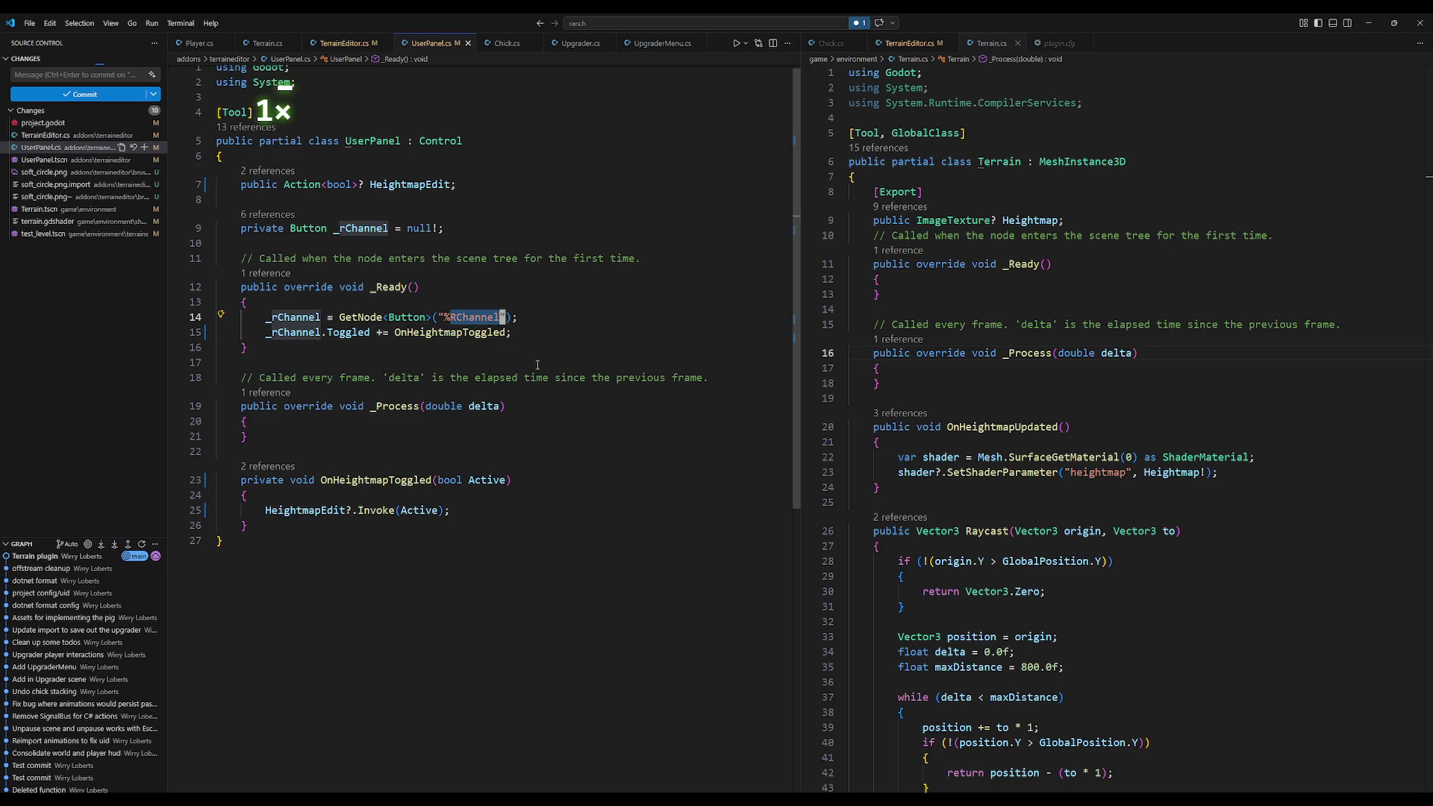
{"action": "type", "text": "HeightmapButton"}
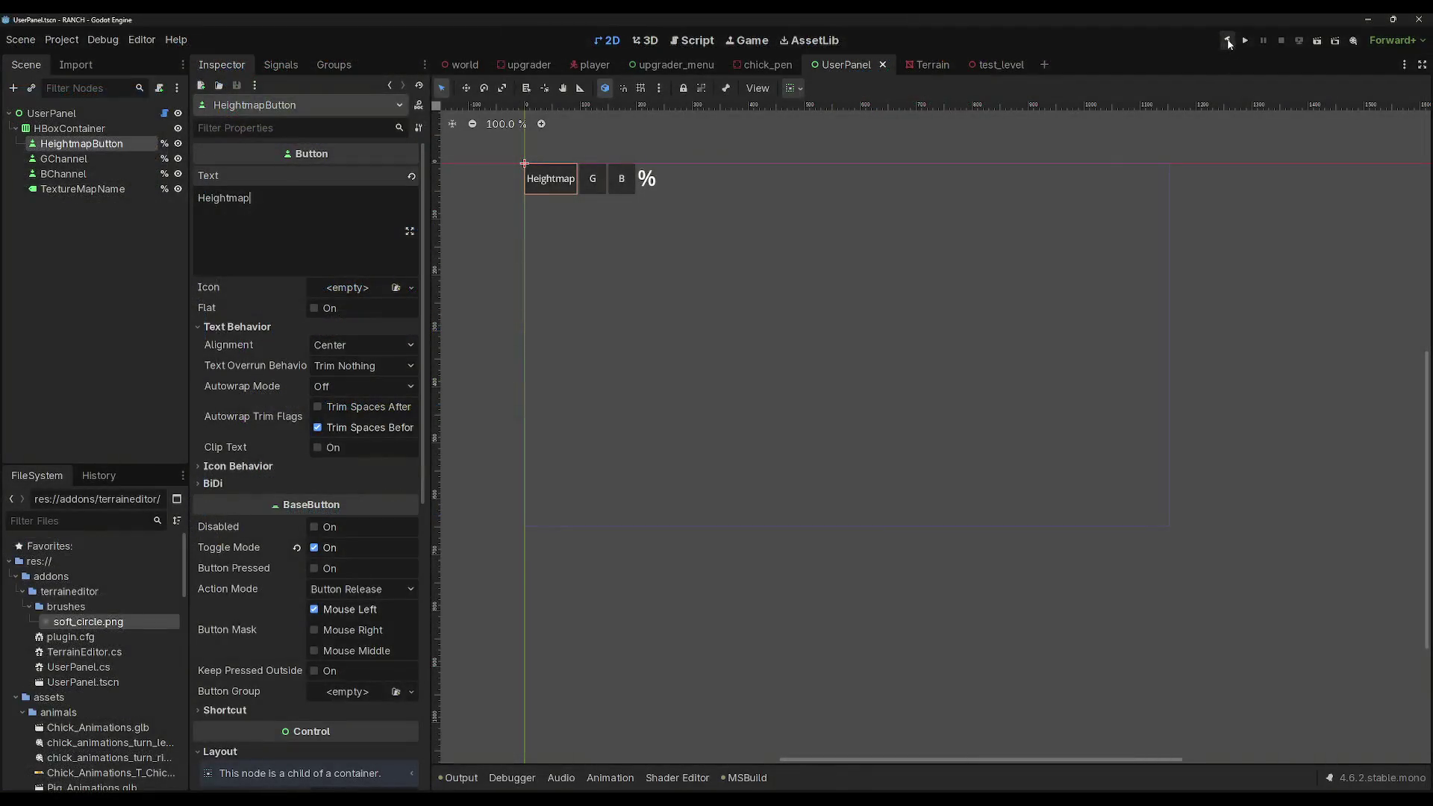
{"action": "left_click", "coordinate": [1228, 41]}
Step: Open test_level, select the Terrain node, and zoom and orbit to view the spiky terrain
{"action": "mouse_move", "coordinate": [763, 74]}
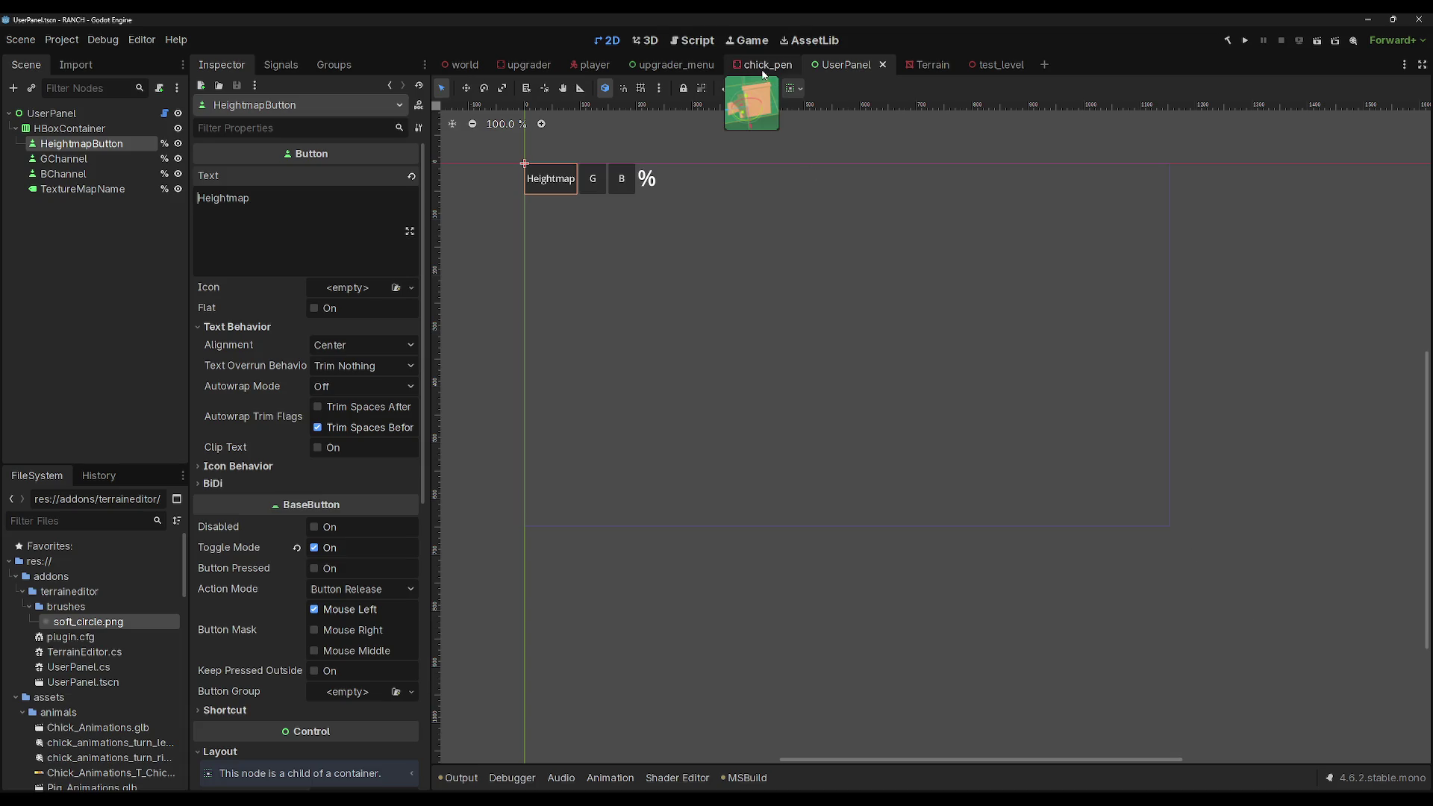
{"action": "left_click", "coordinate": [986, 72]}
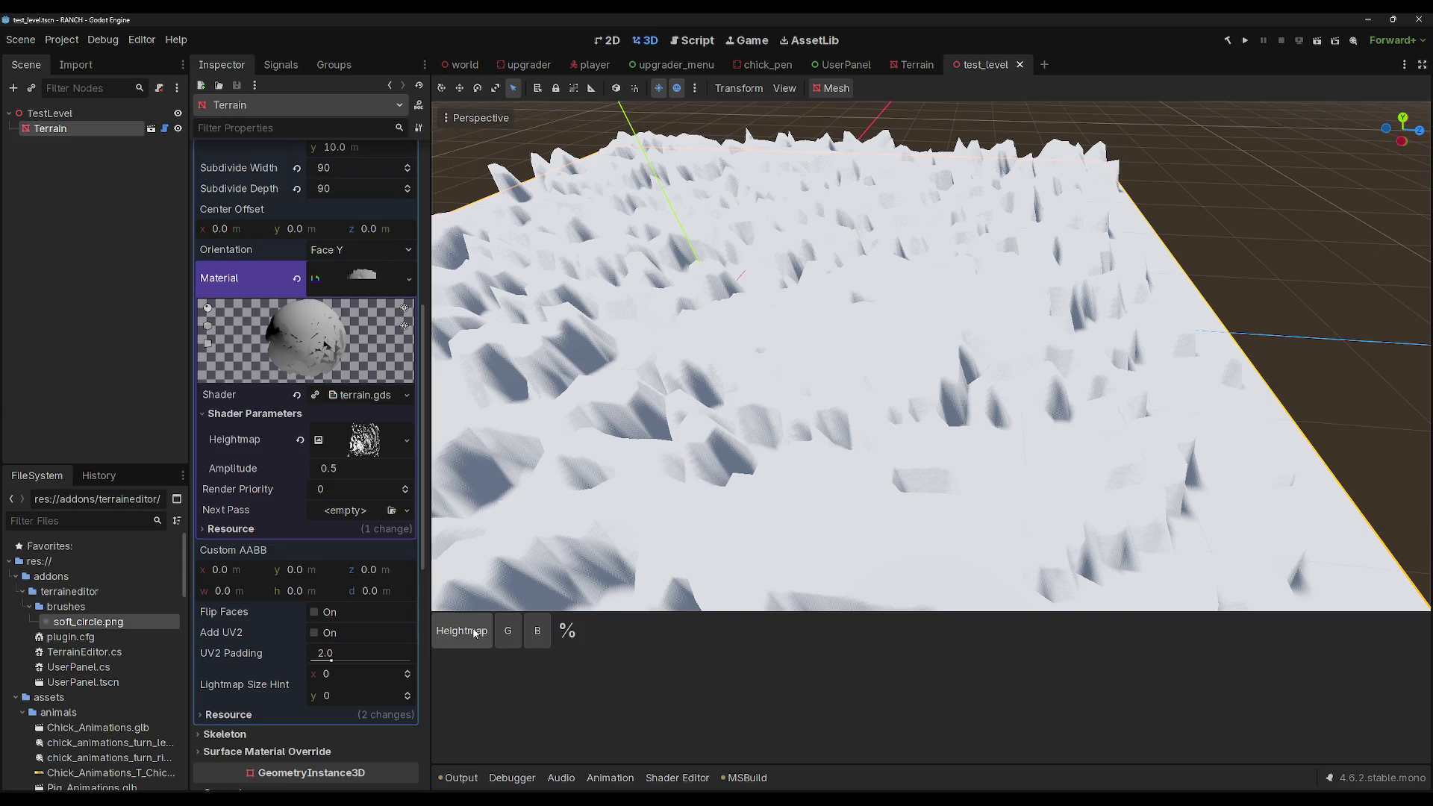
{"action": "left_click", "coordinate": [521, 482]}
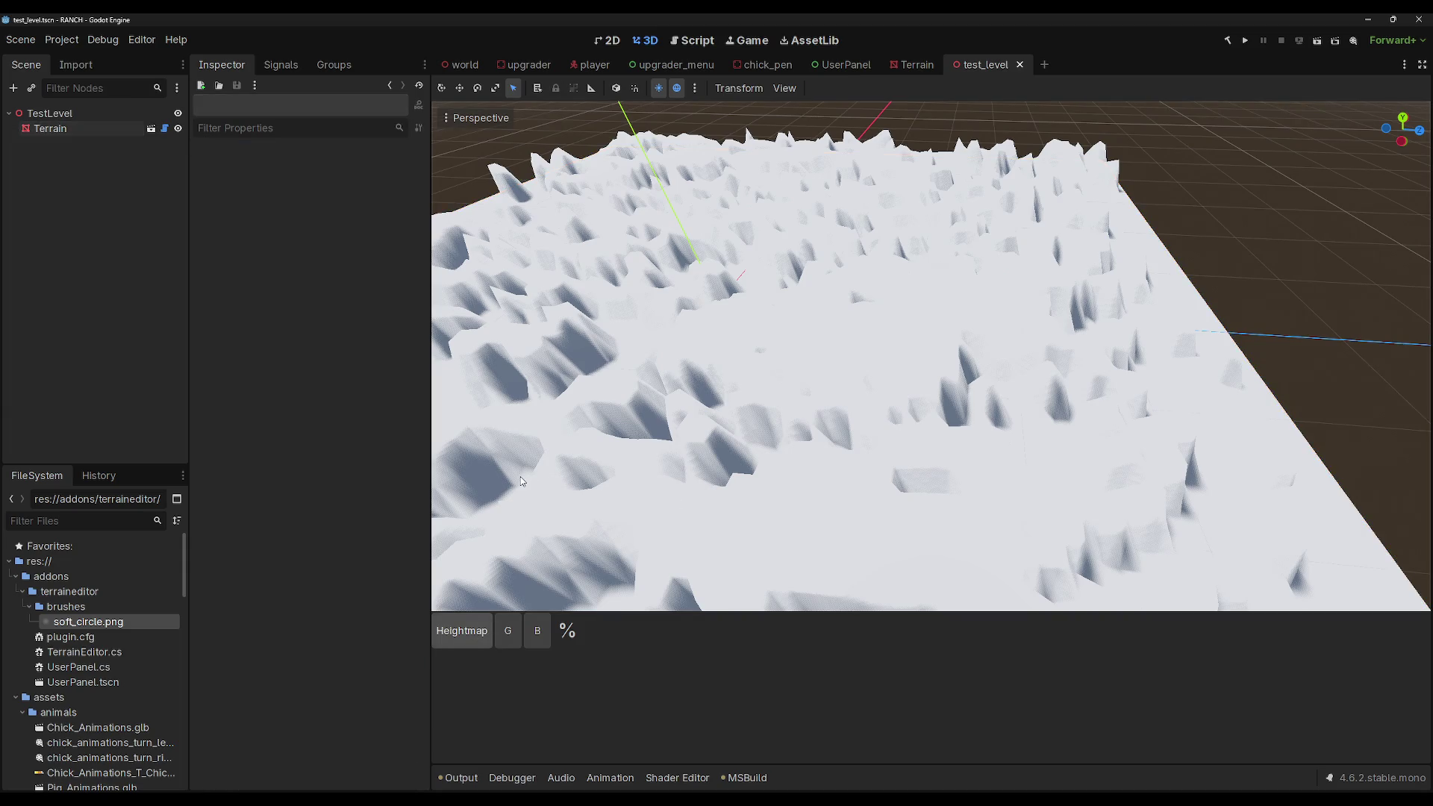
{"action": "left_click", "coordinate": [100, 127]}
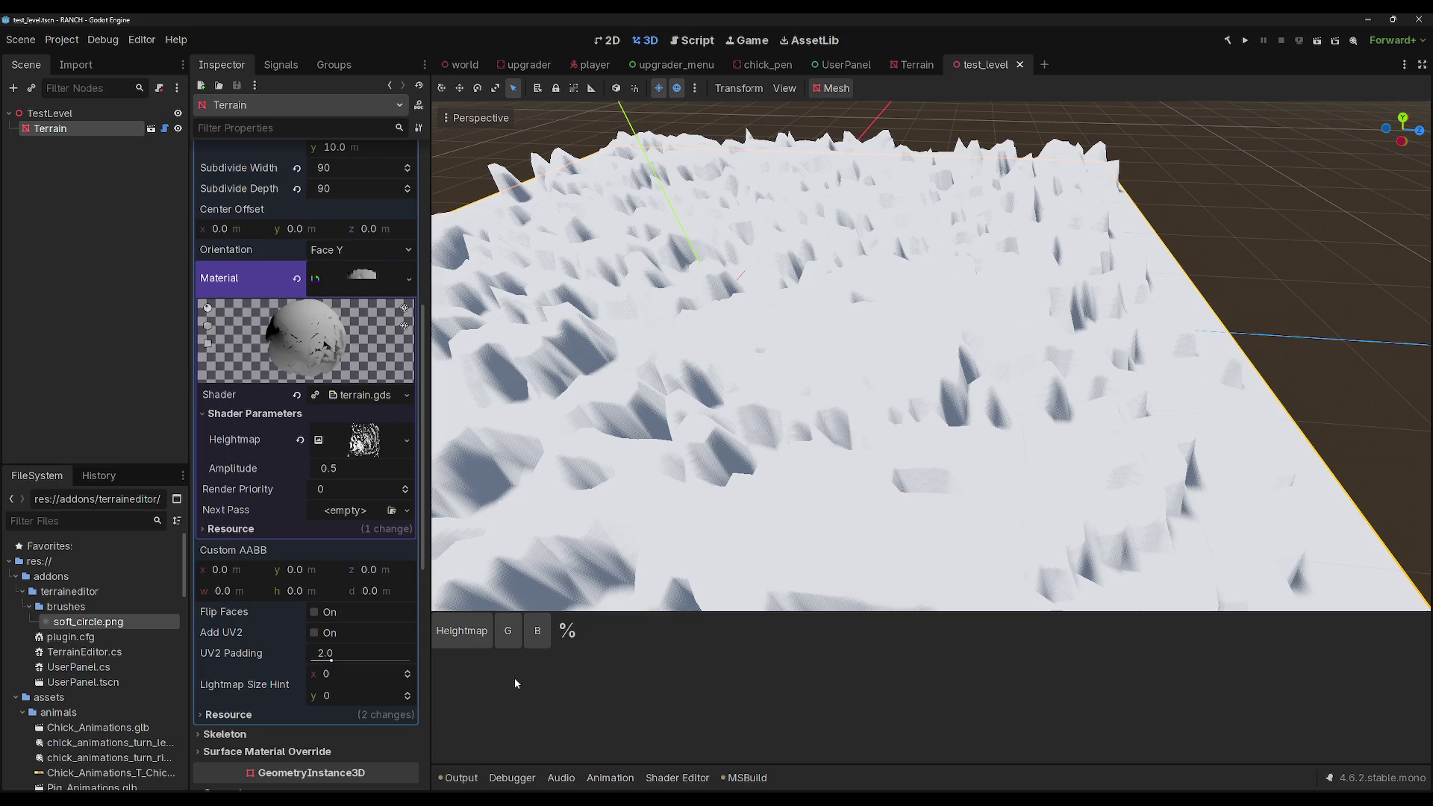
{"action": "left_click", "coordinate": [687, 414]}
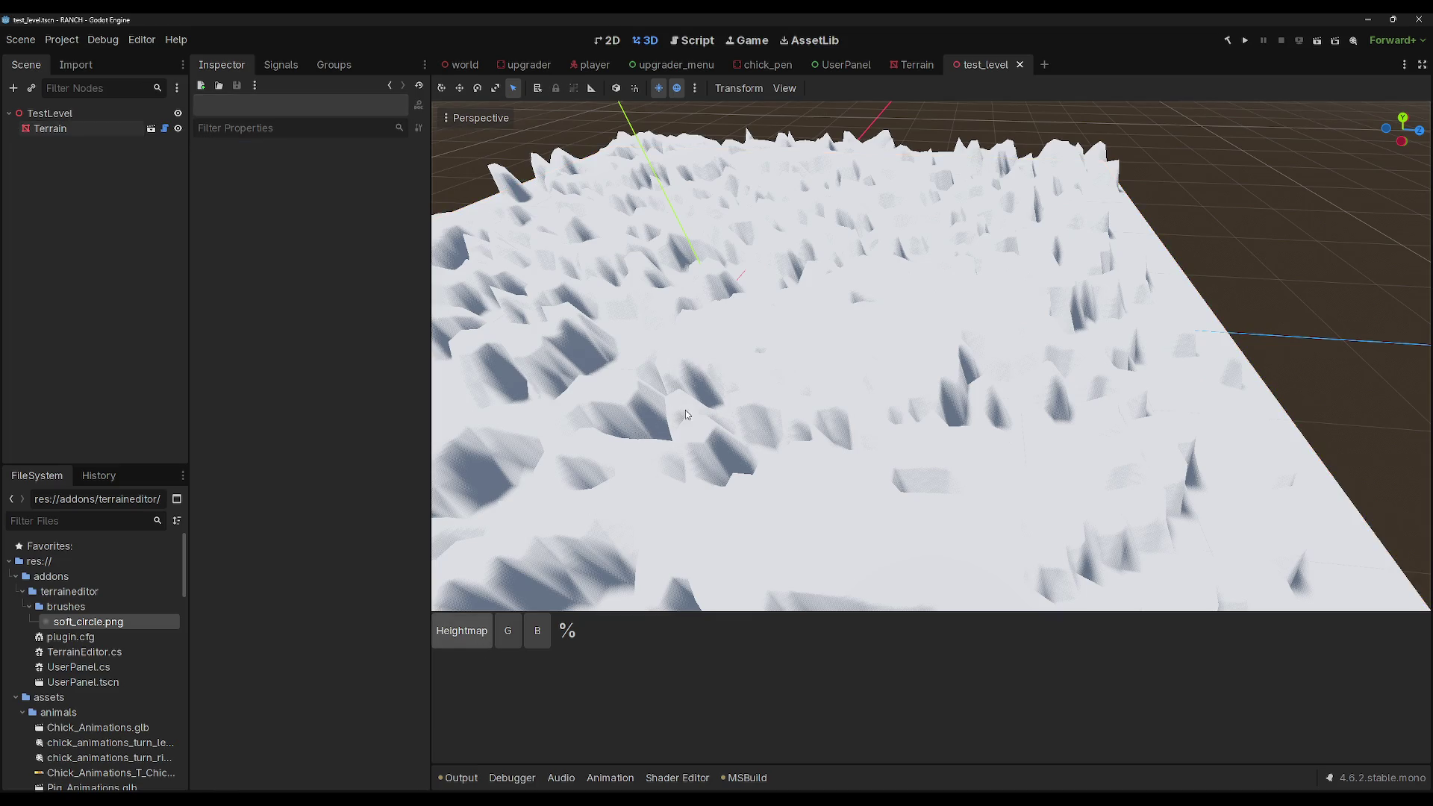
{"action": "scroll", "coordinate": [757, 393], "scroll_direction": "down", "scroll_amount": 5}
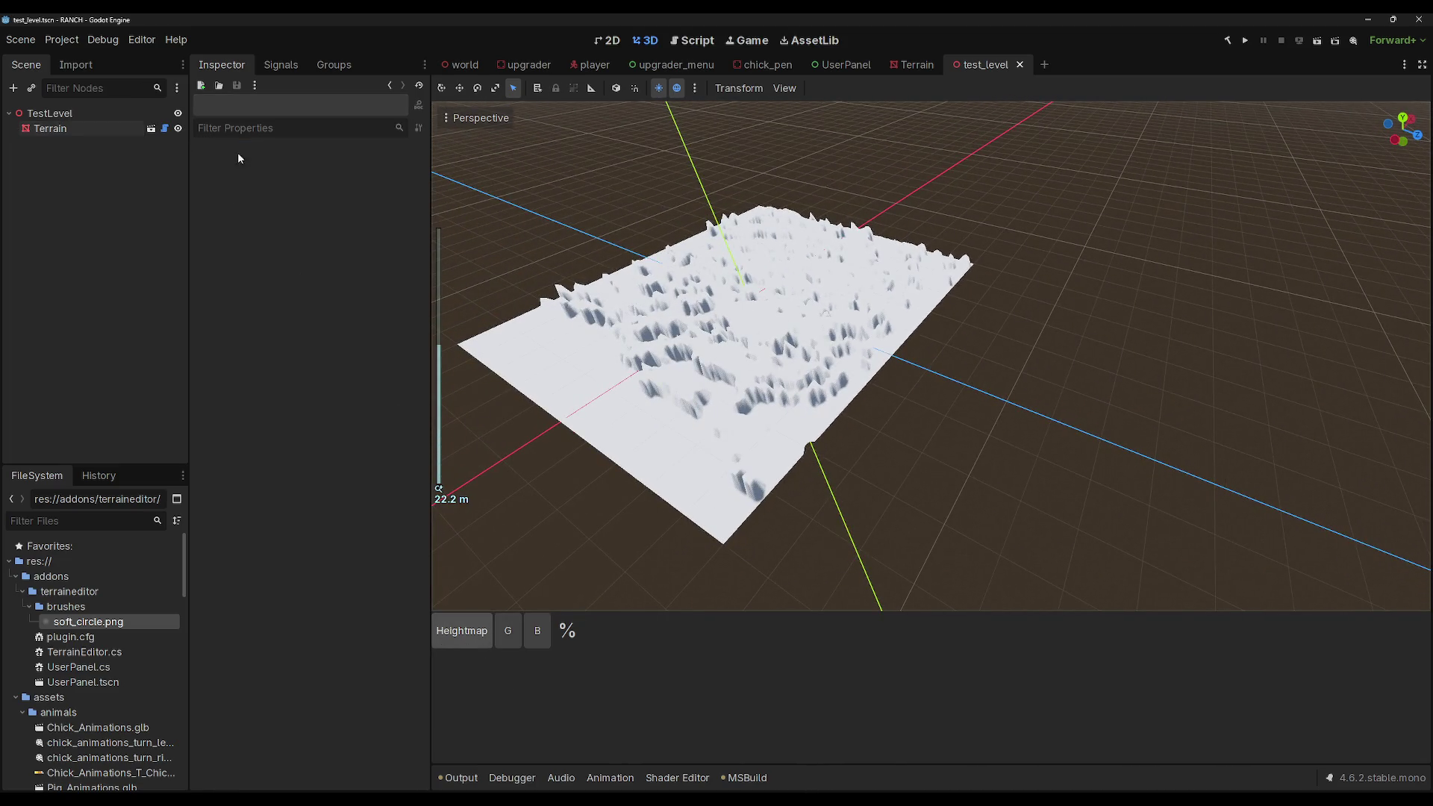
{"action": "left_click", "coordinate": [102, 127]}
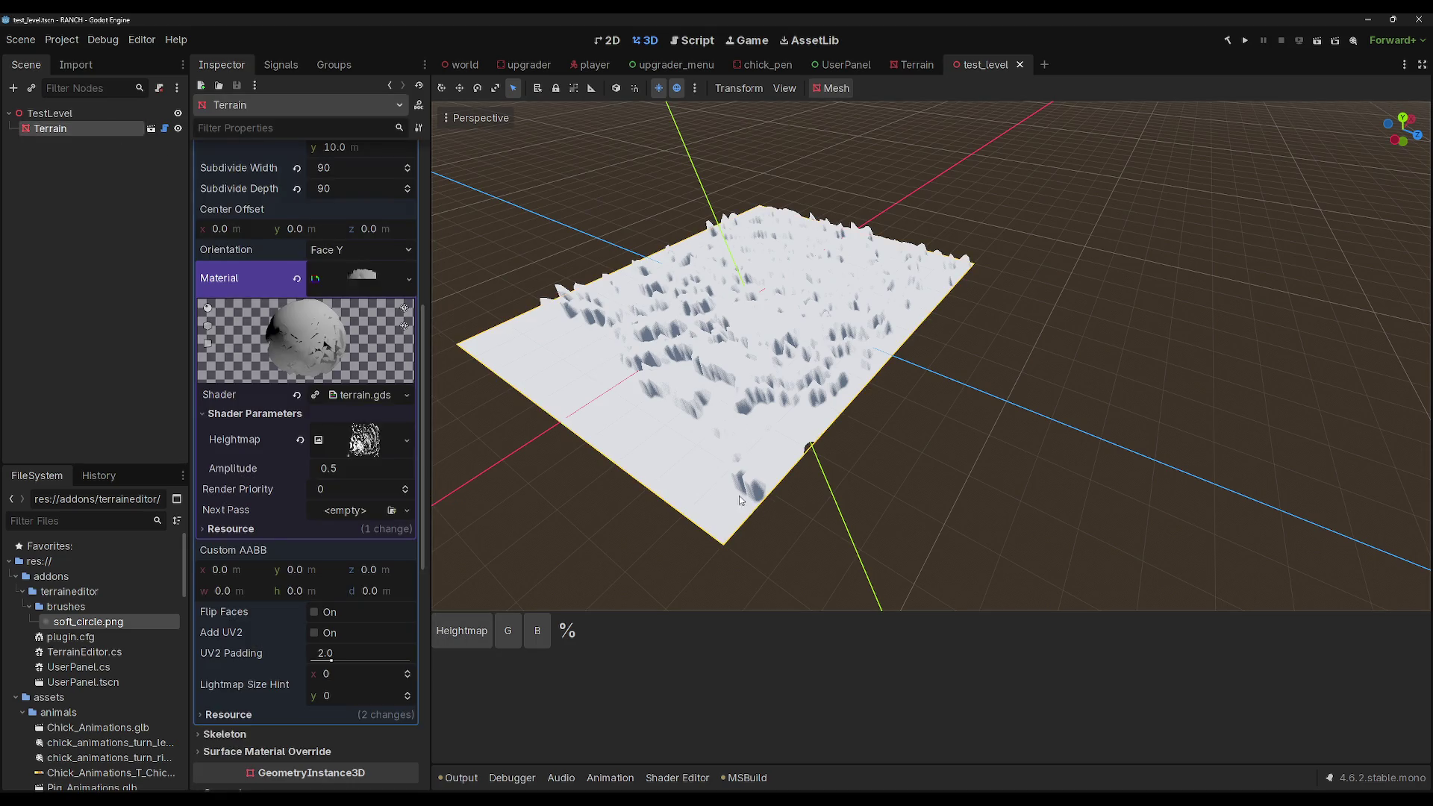
{"action": "left_click", "coordinate": [735, 525]}
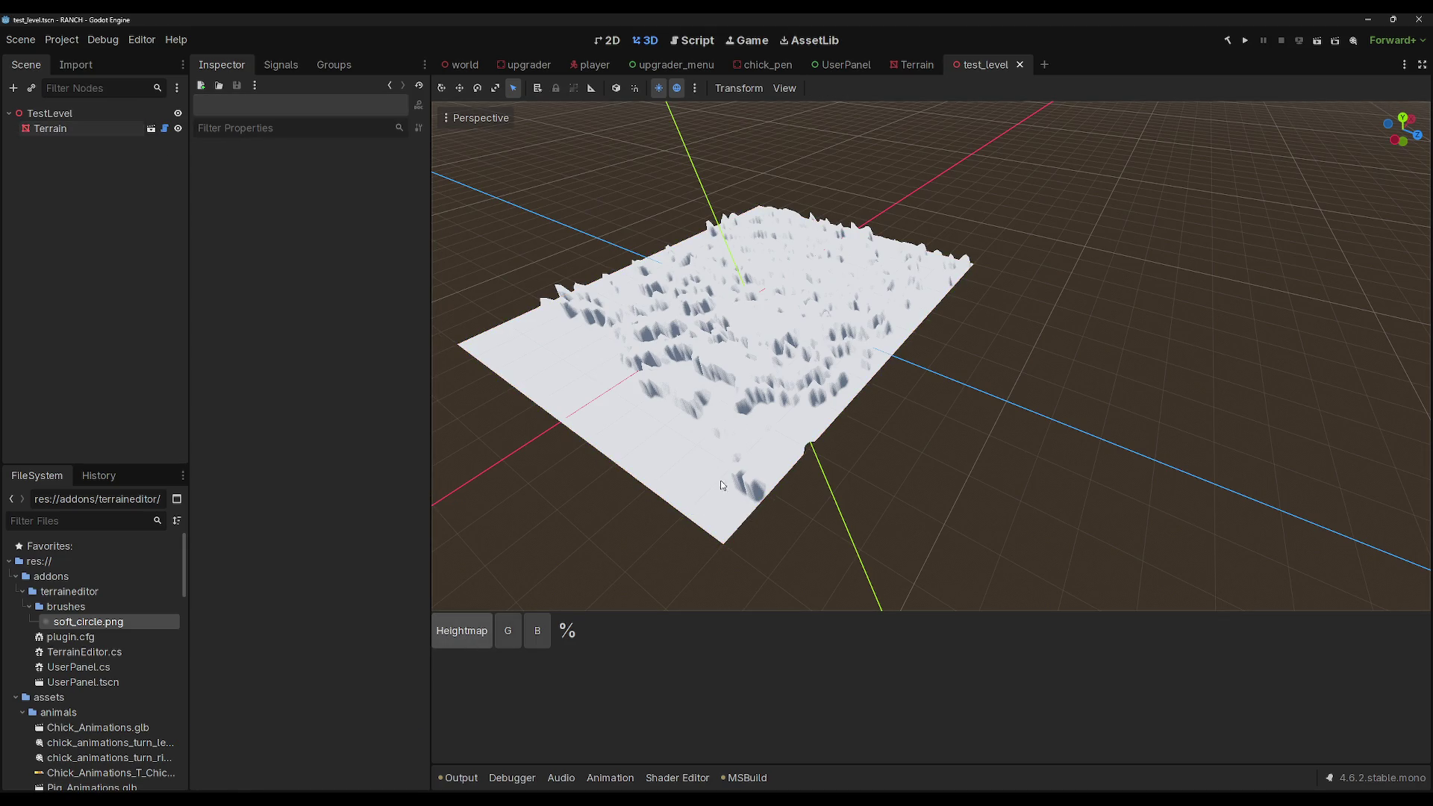
{"action": "left_click_drag", "start_coordinate": [723, 485], "coordinate": [683, 417]}
{"action": "left_click", "coordinate": [133, 130]}
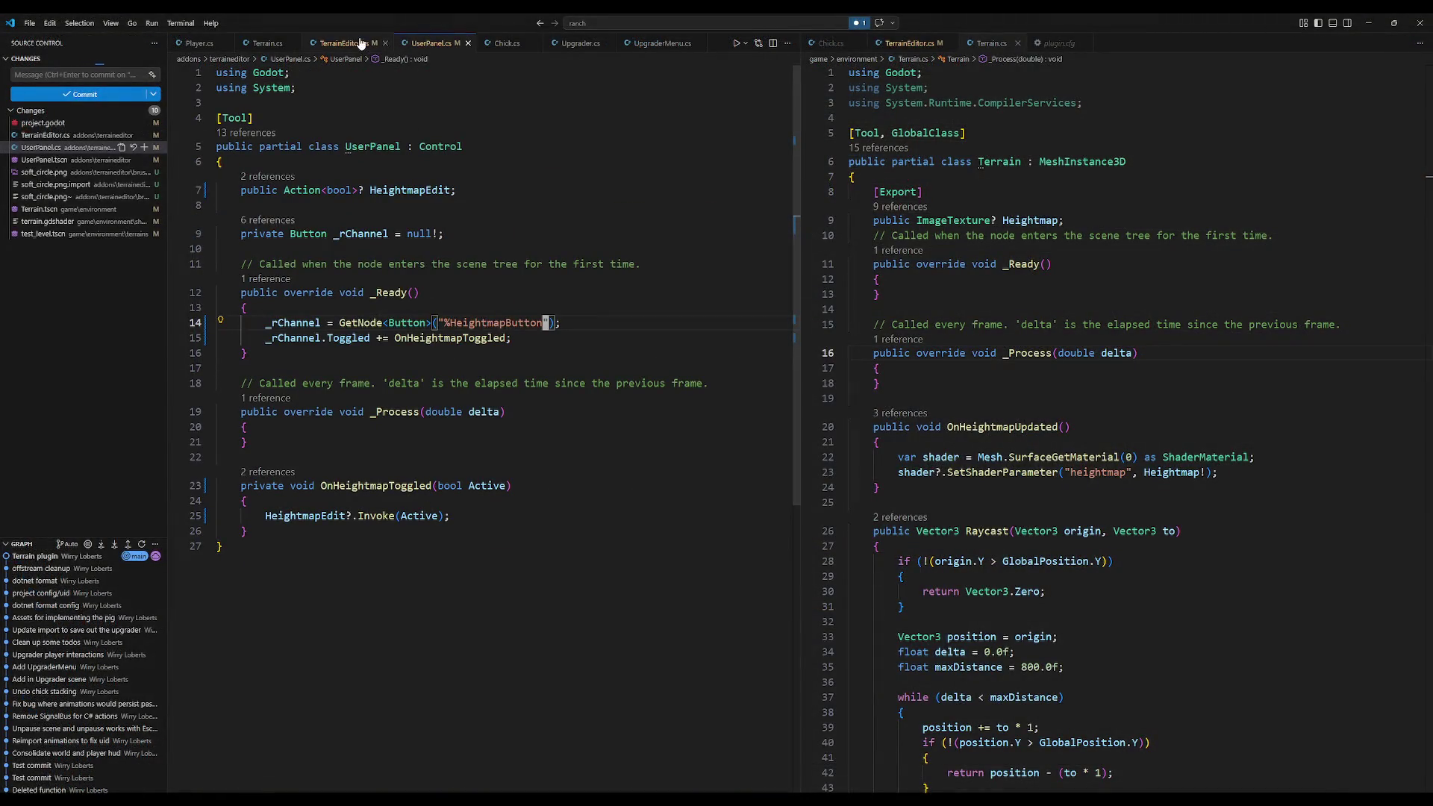
Step: In TerrainEditor.cs, add `_isActive = true;` to the active branch and `_isActive = false;` to the else branch
{"action": "left_click", "coordinate": [345, 42]}
{"action": "scroll", "coordinate": [467, 575], "scroll_direction": "down", "scroll_amount": 10}
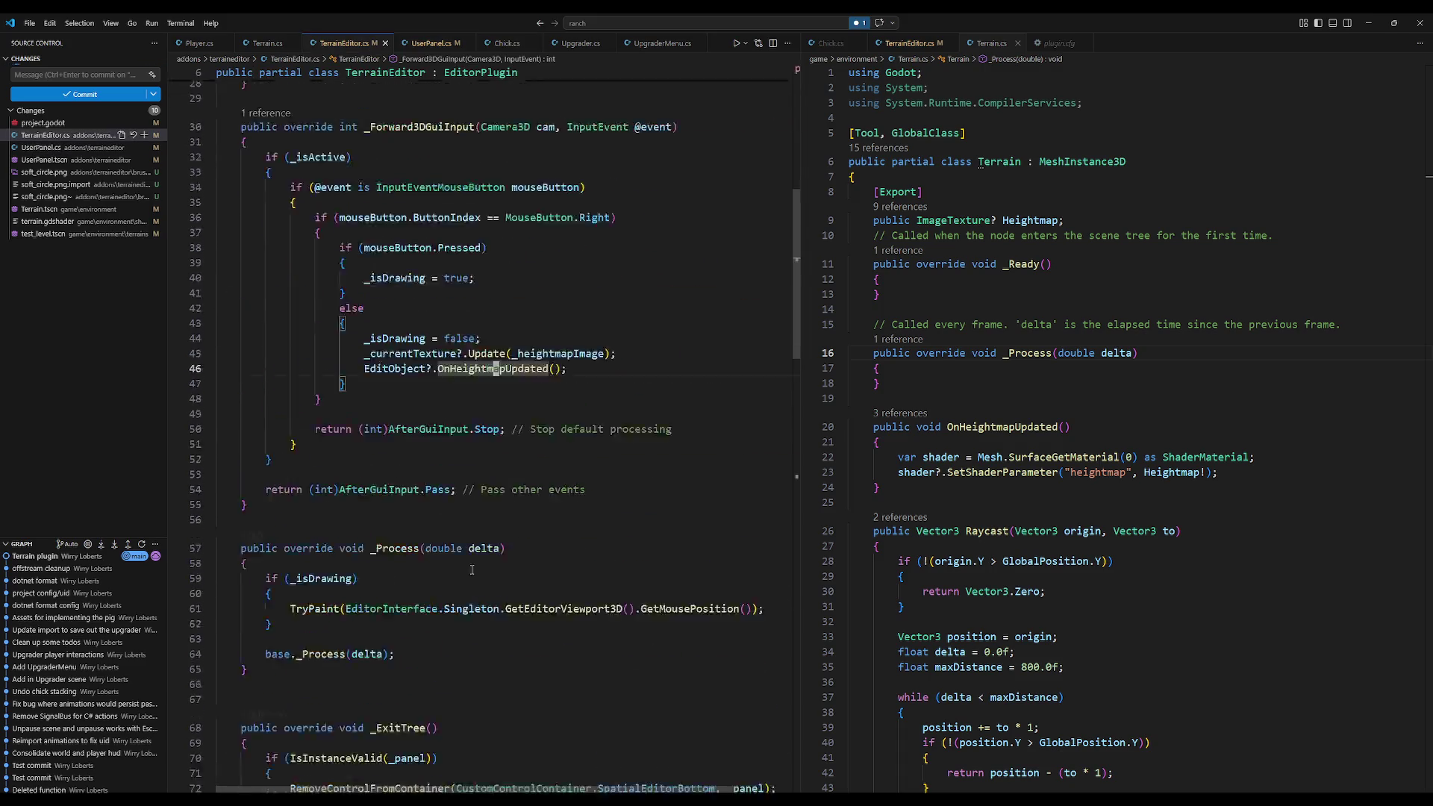
{"action": "scroll", "coordinate": [463, 582], "scroll_direction": "down", "scroll_amount": 10}
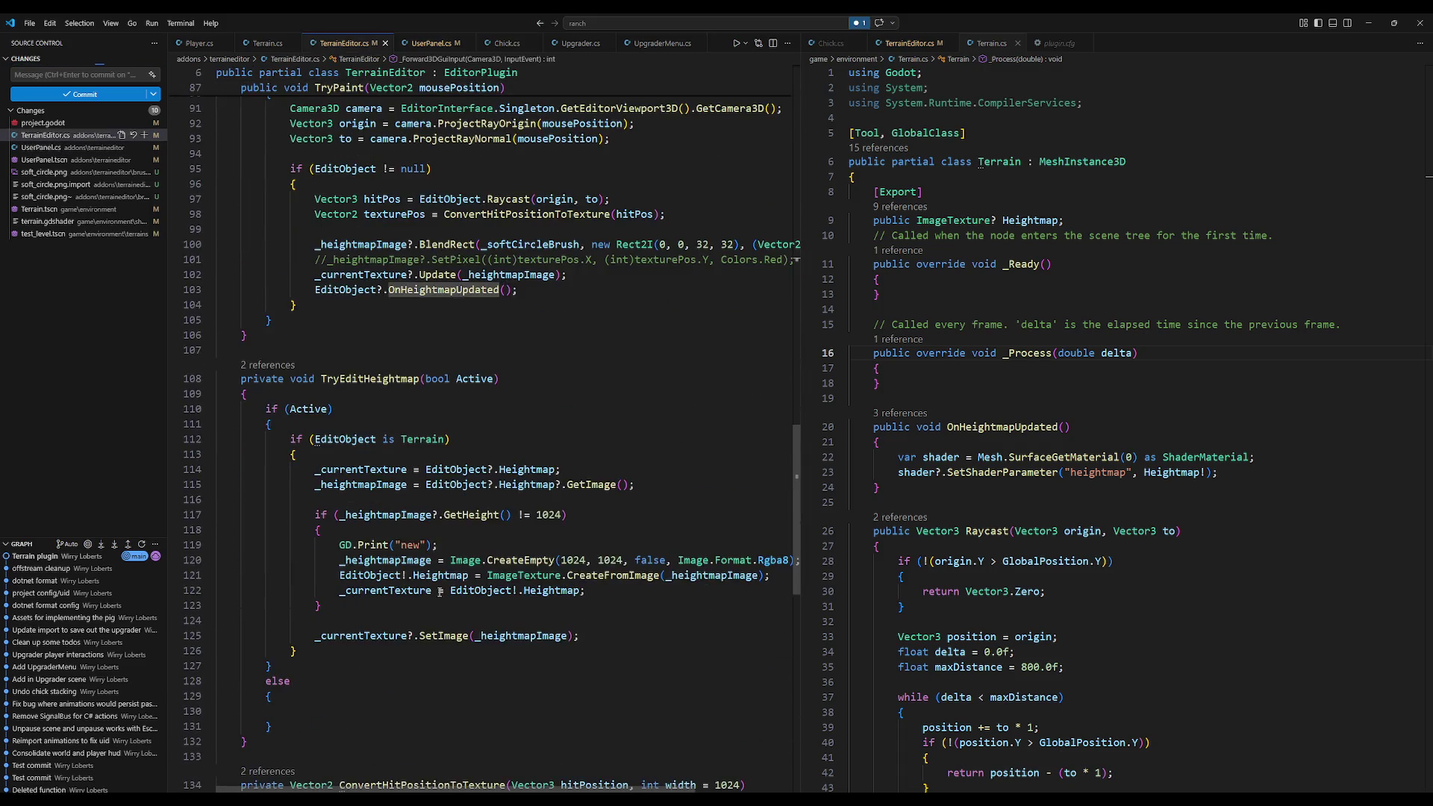
{"action": "left_click", "coordinate": [394, 428]}
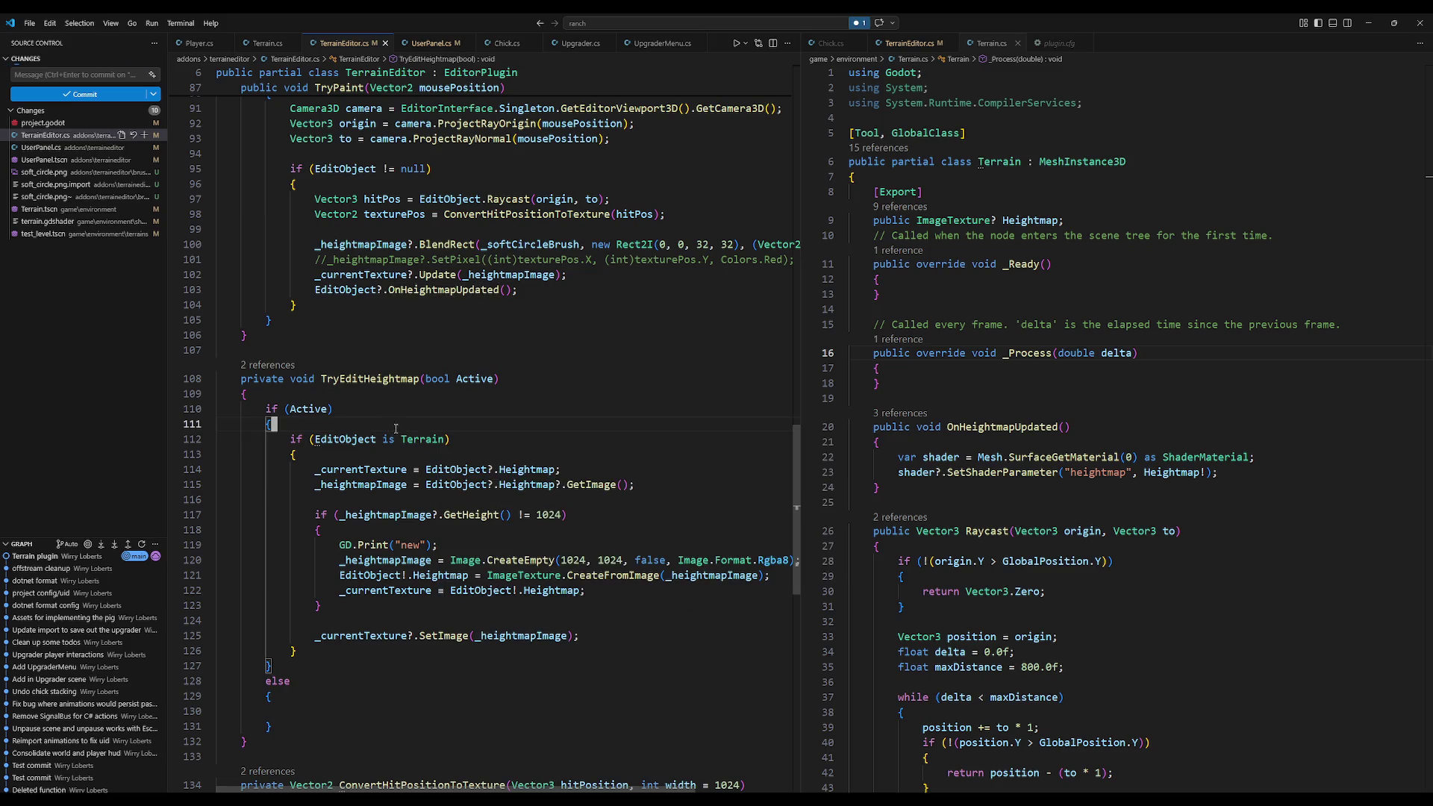
{"action": "key", "text": "Return"}
{"action": "type", "text": "_is"}
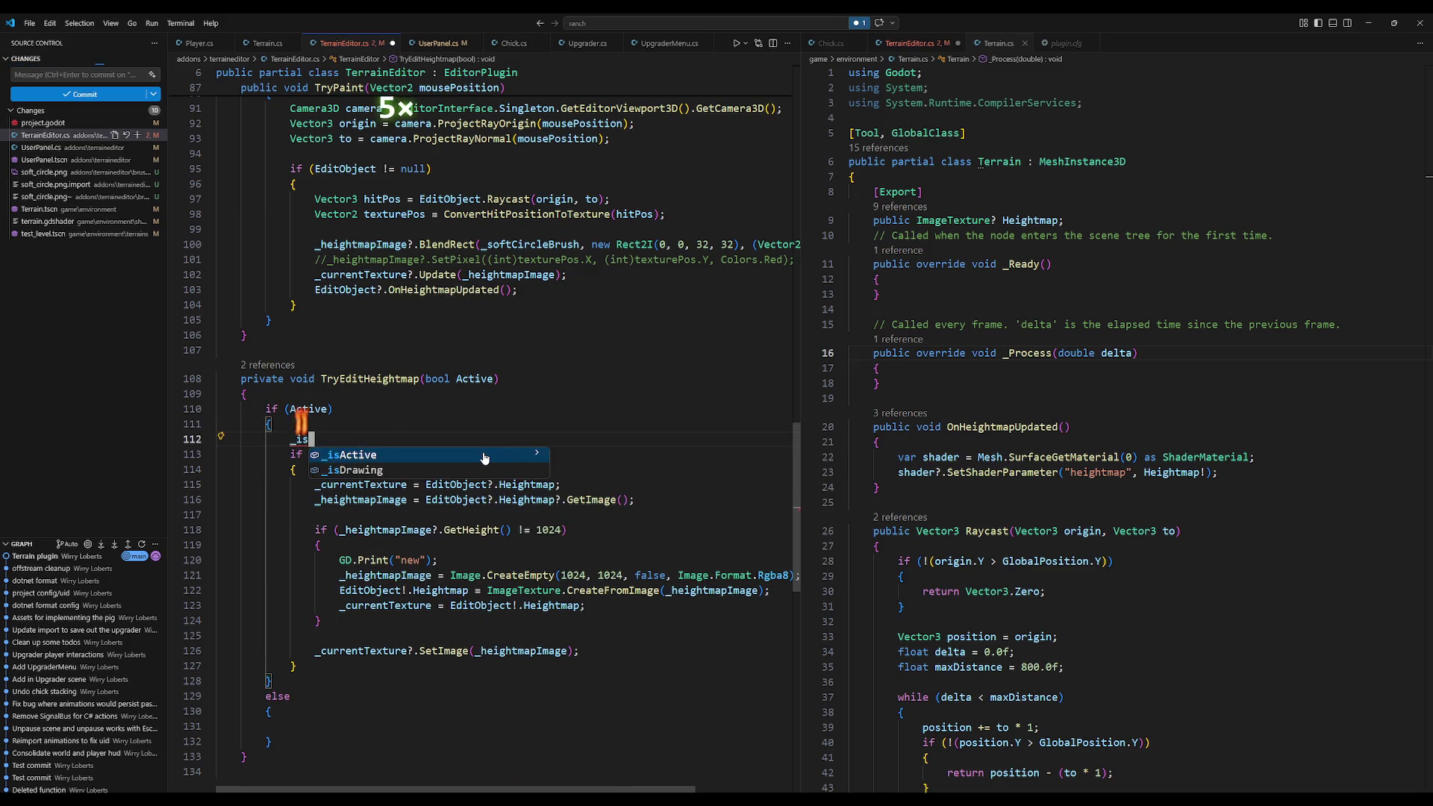
{"action": "type", "text": "Active = true;"}
{"action": "left_click", "coordinate": [385, 721]}
{"action": "type", "text": "_isActive "}
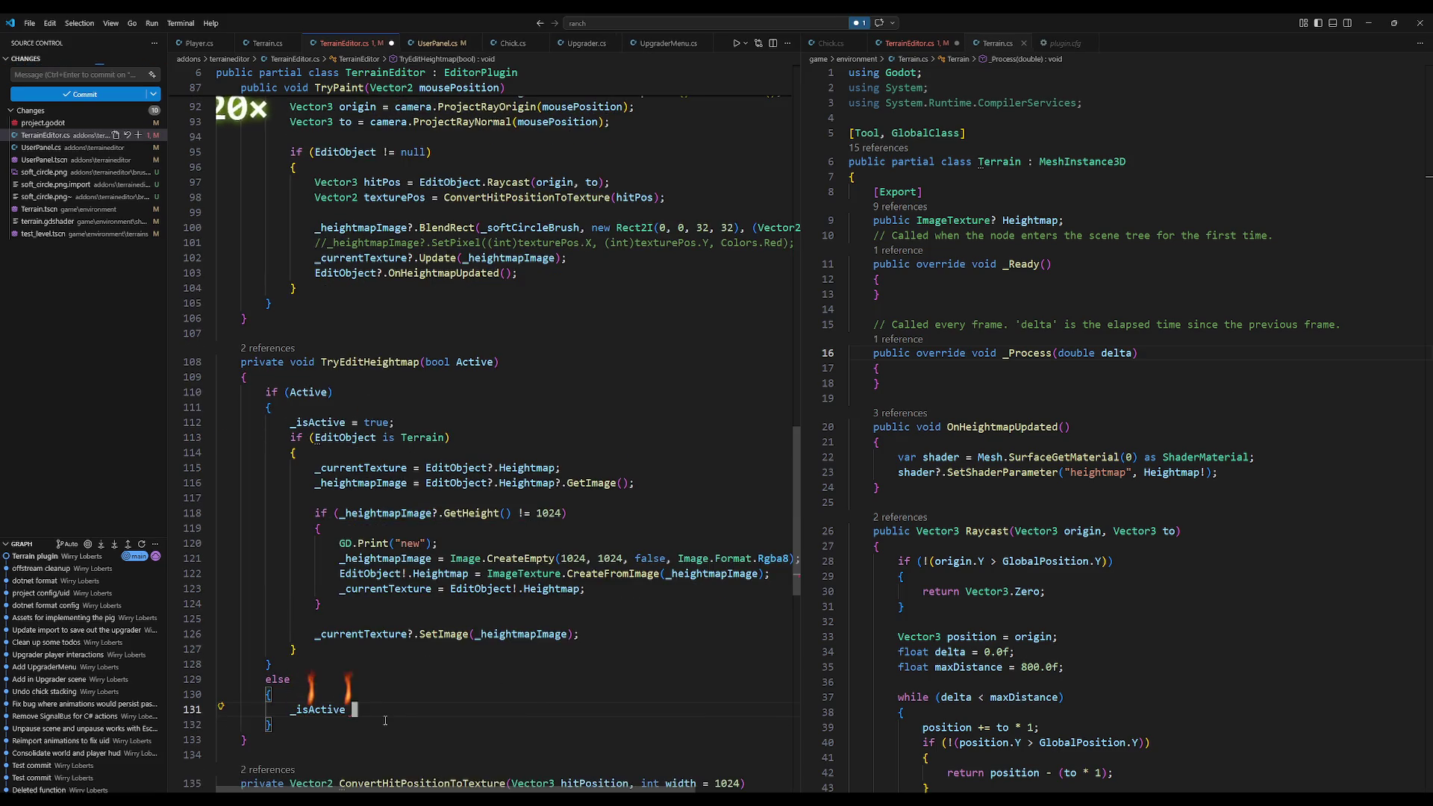
{"action": "type", "text": "= false;"}
Step: Save the script, then strip the true value and remove the unfinished _isActive line
{"action": "key", "text": "ctrl+s"}
{"action": "key", "text": "Up"}
{"action": "key", "text": "Up"}
{"action": "key", "text": "Up"}
{"action": "key", "text": "Up"}
{"action": "key", "text": "Up"}
{"action": "key", "text": "Up"}
{"action": "key", "text": "End"}
{"action": "key", "text": "ctrl+BackSpace"}
{"action": "key", "text": "ctrl+BackSpace"}
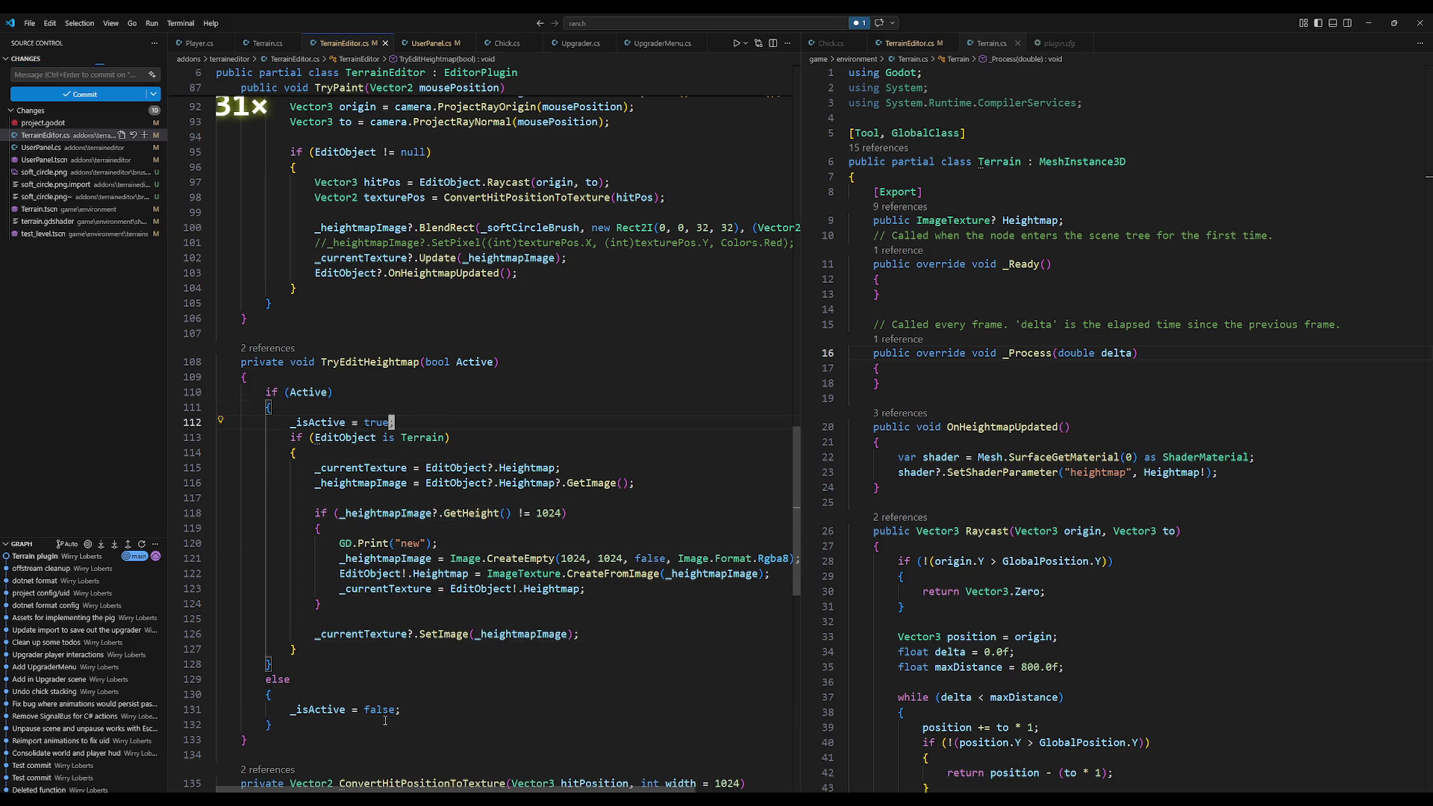
{"action": "key", "text": "shift+Up"}
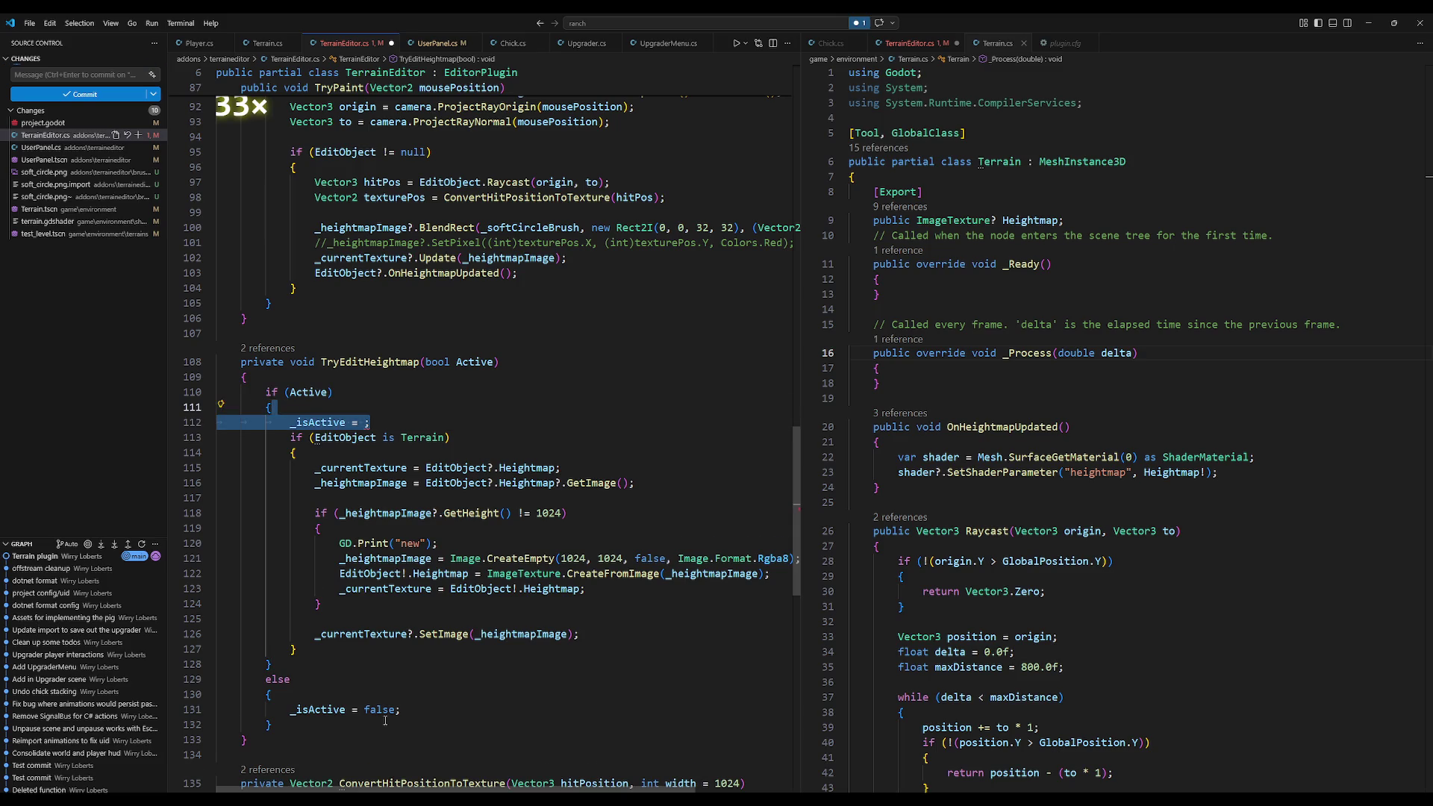
{"action": "key", "text": "BackSpace"}
Step: Delete the else block and add `_isActive = Active;` at the top of TryEditHeightmap
{"action": "key", "text": "Down"}
{"action": "key", "text": "Down"}
{"action": "key", "text": "Down"}
{"action": "key", "text": "shift+Up"}
{"action": "key", "text": "shift+Up"}
{"action": "key", "text": "shift+Up"}
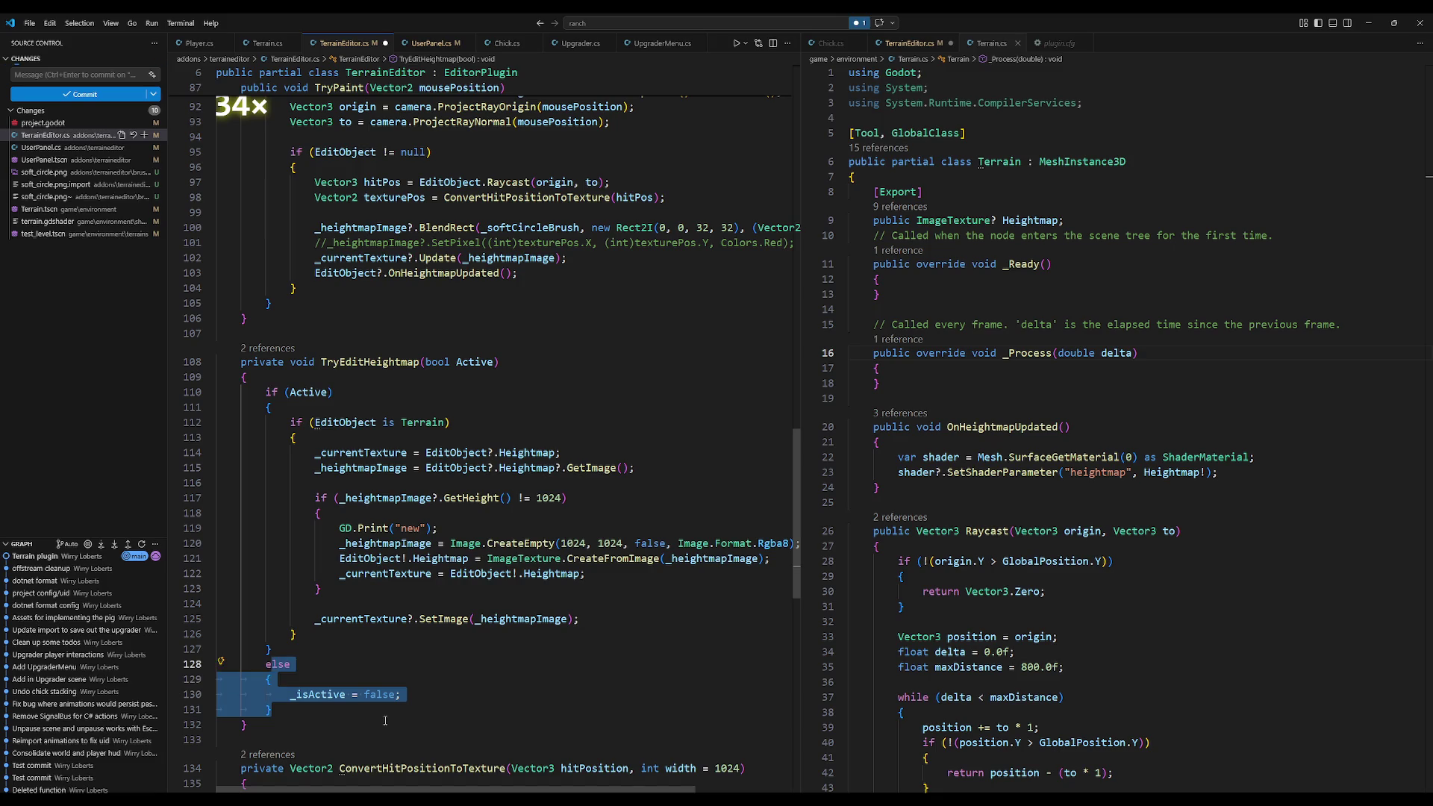
{"action": "key", "text": "BackSpace"}
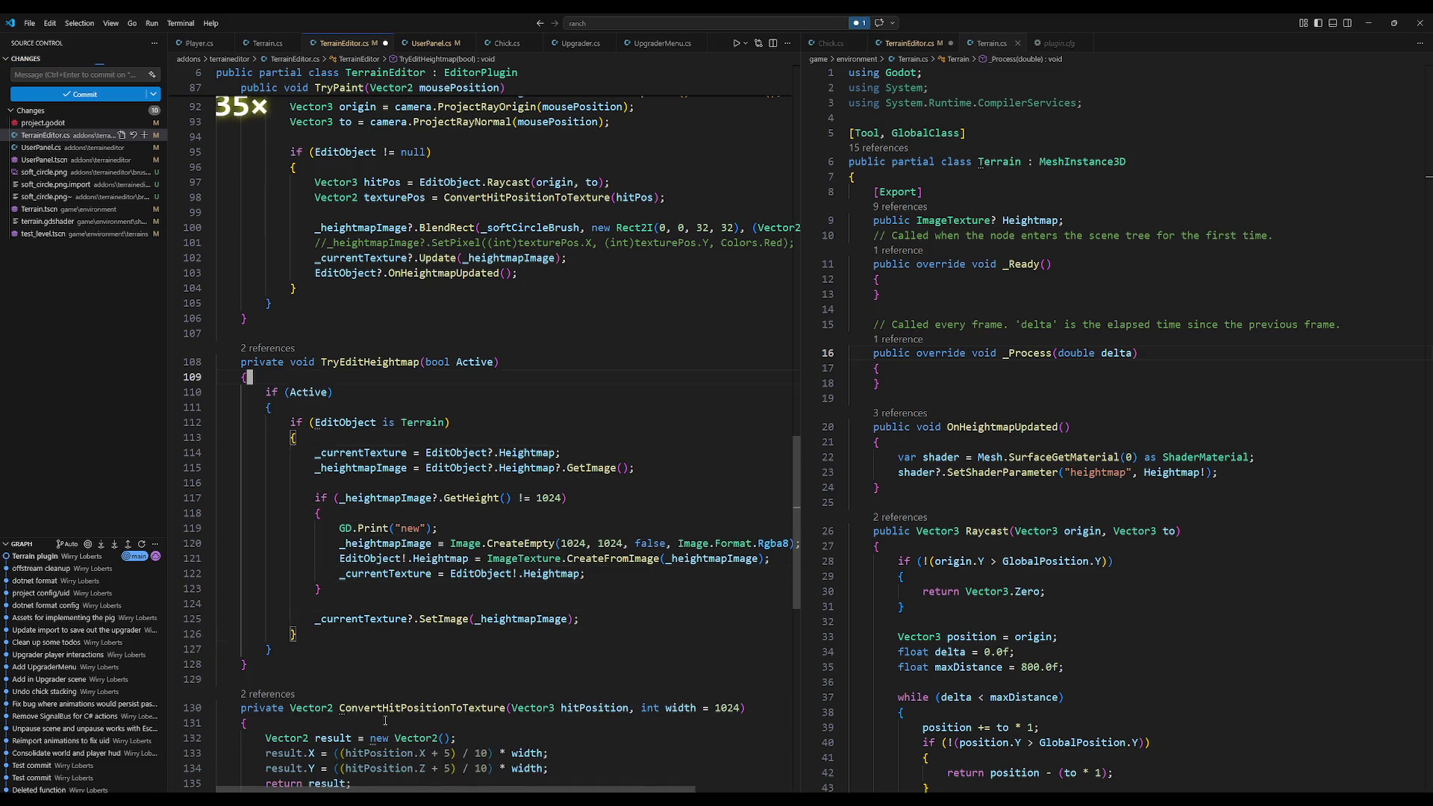
{"action": "key", "text": "Return"}
{"action": "type", "text": "_isA"}
{"action": "key", "text": "Tab"}
{"action": "type", "text": "= Active;"}
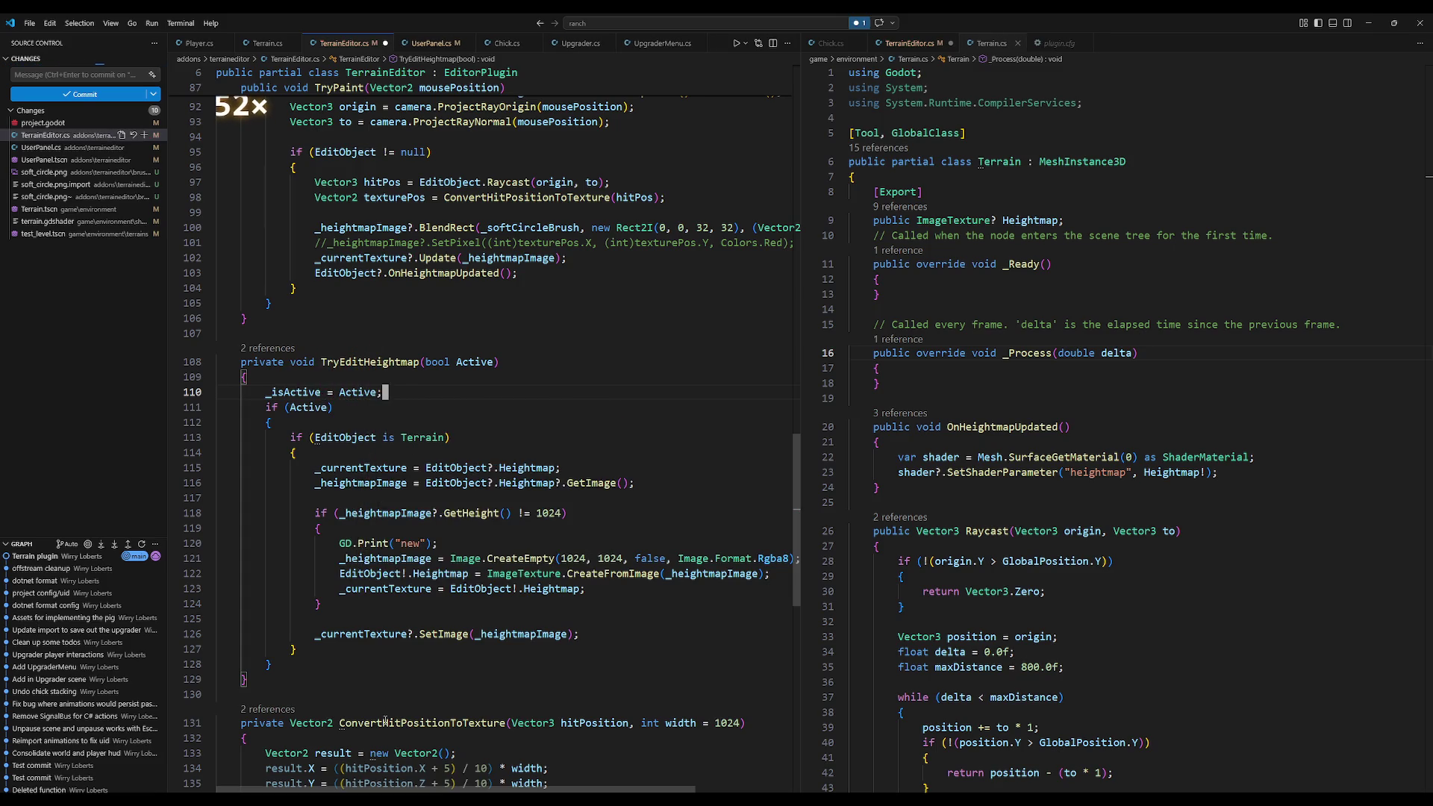
{"action": "key", "text": "Return"}
Step: Change the condition to `if (_isActive)`, drop the extra blank line, and rebuild in Godot
{"action": "key", "text": "Down"}
{"action": "key", "text": "Down"}
{"action": "key", "text": "Right"}
{"action": "type", "text": "_is"}
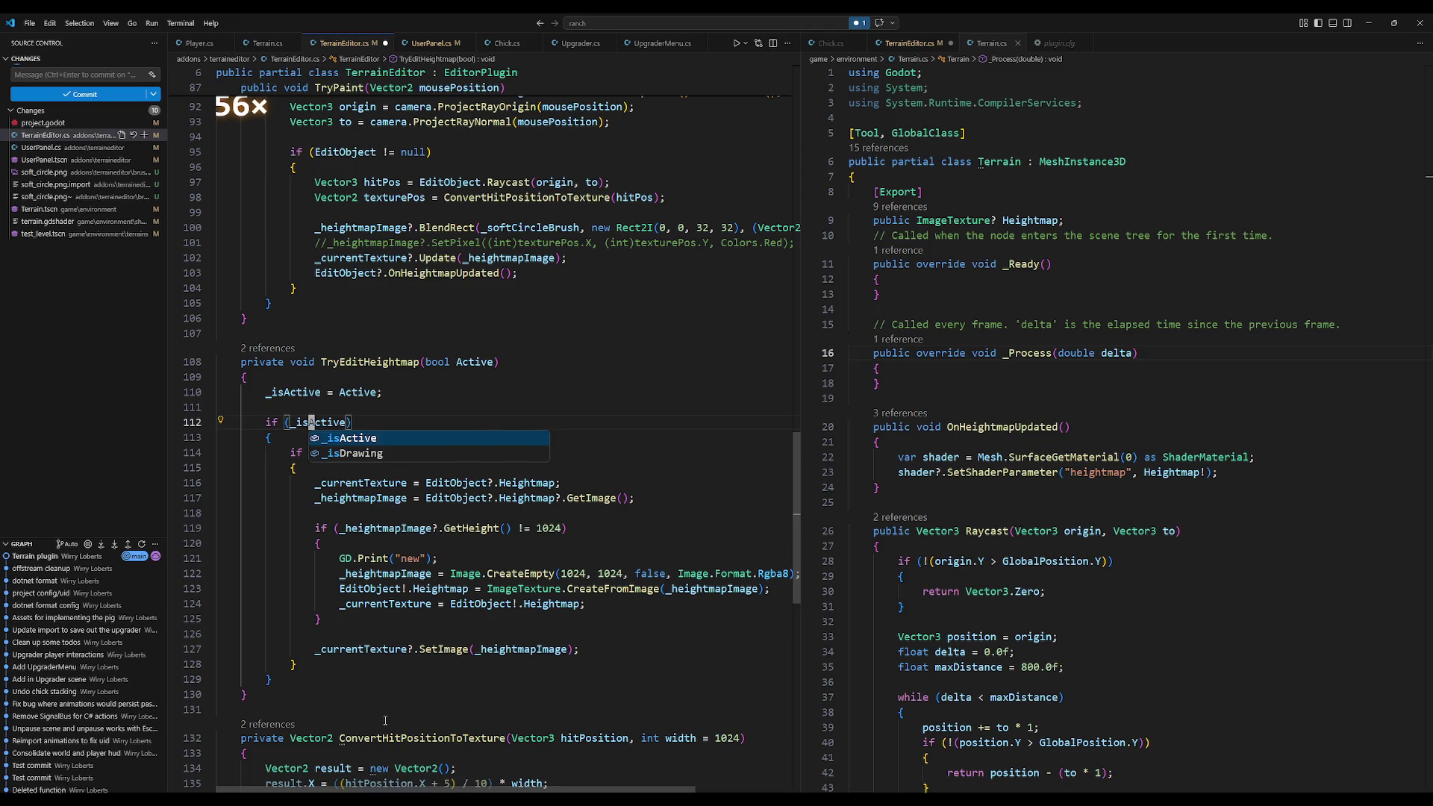
{"action": "key", "text": "Escape"}
{"action": "key", "text": "Up"}
{"action": "key", "text": "BackSpace"}
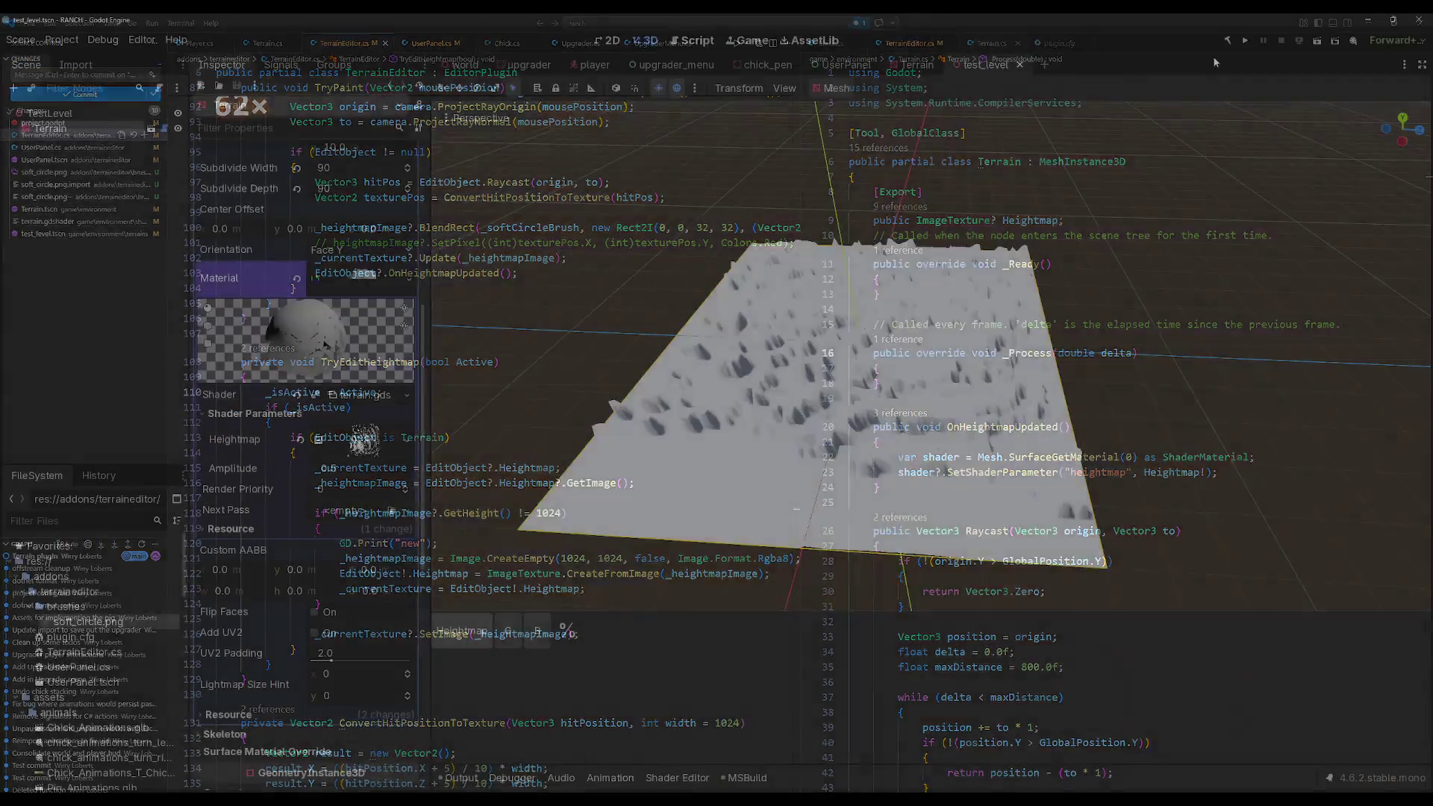
{"action": "left_click", "coordinate": [1230, 42]}
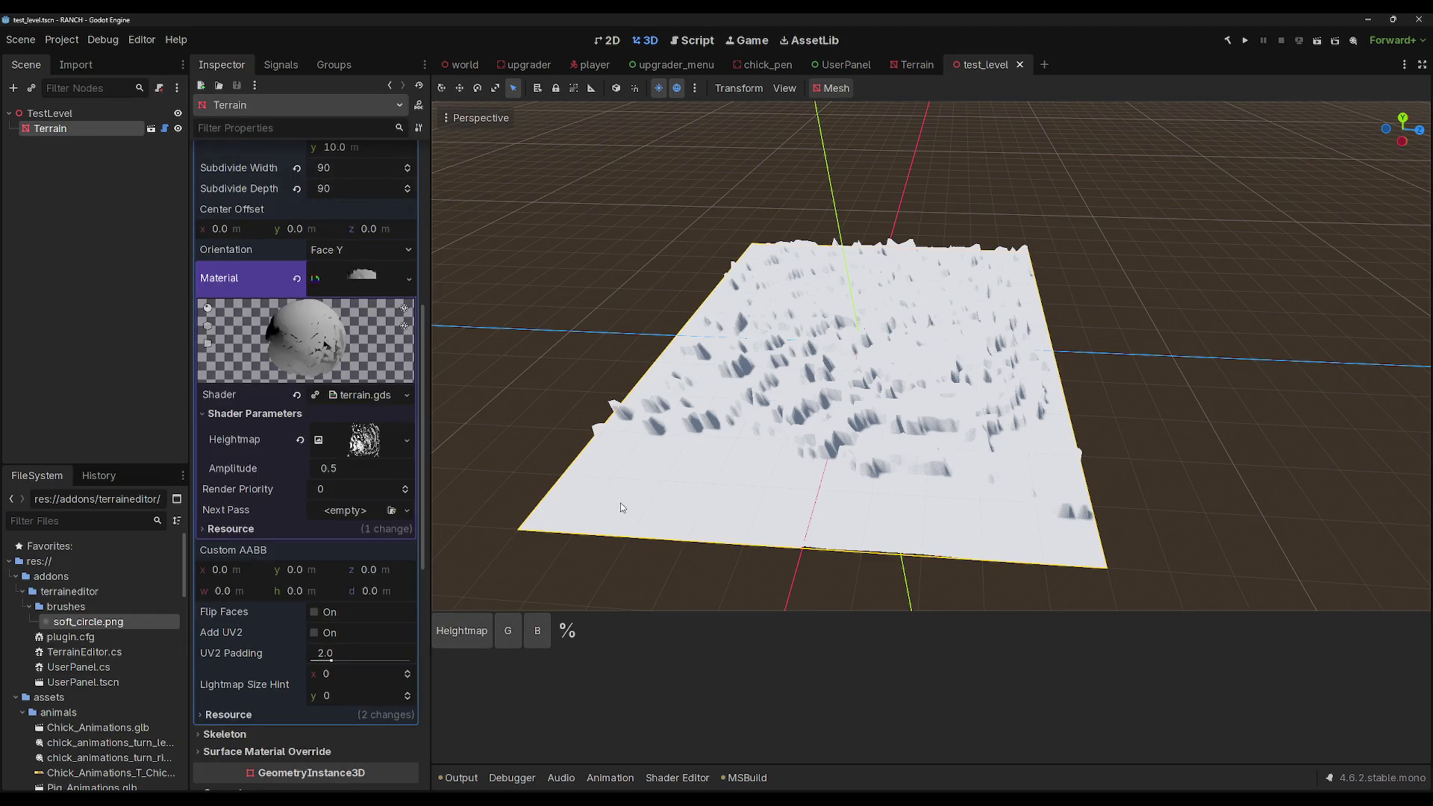
{"action": "left_click", "coordinate": [618, 506]}
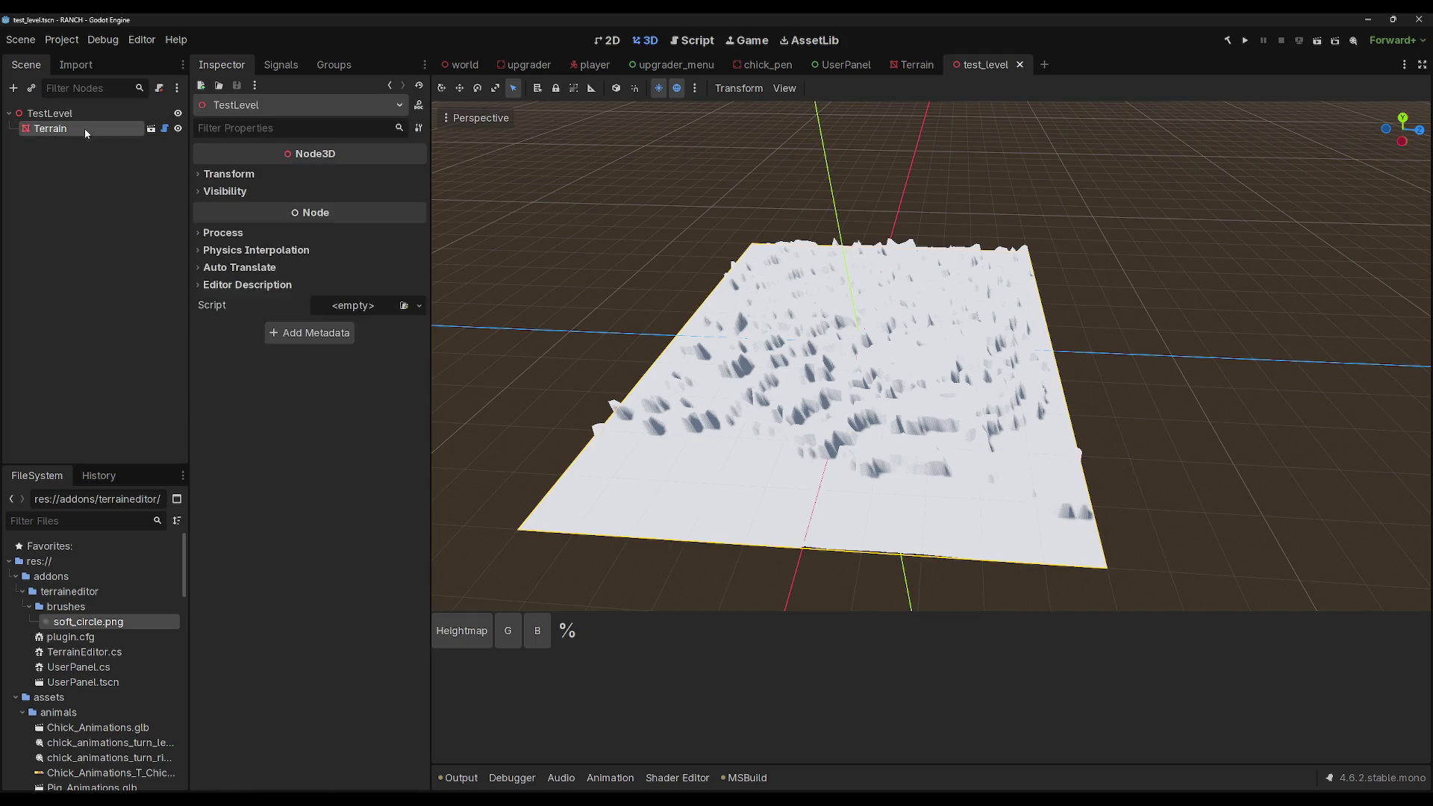
{"action": "left_click", "coordinate": [83, 129]}
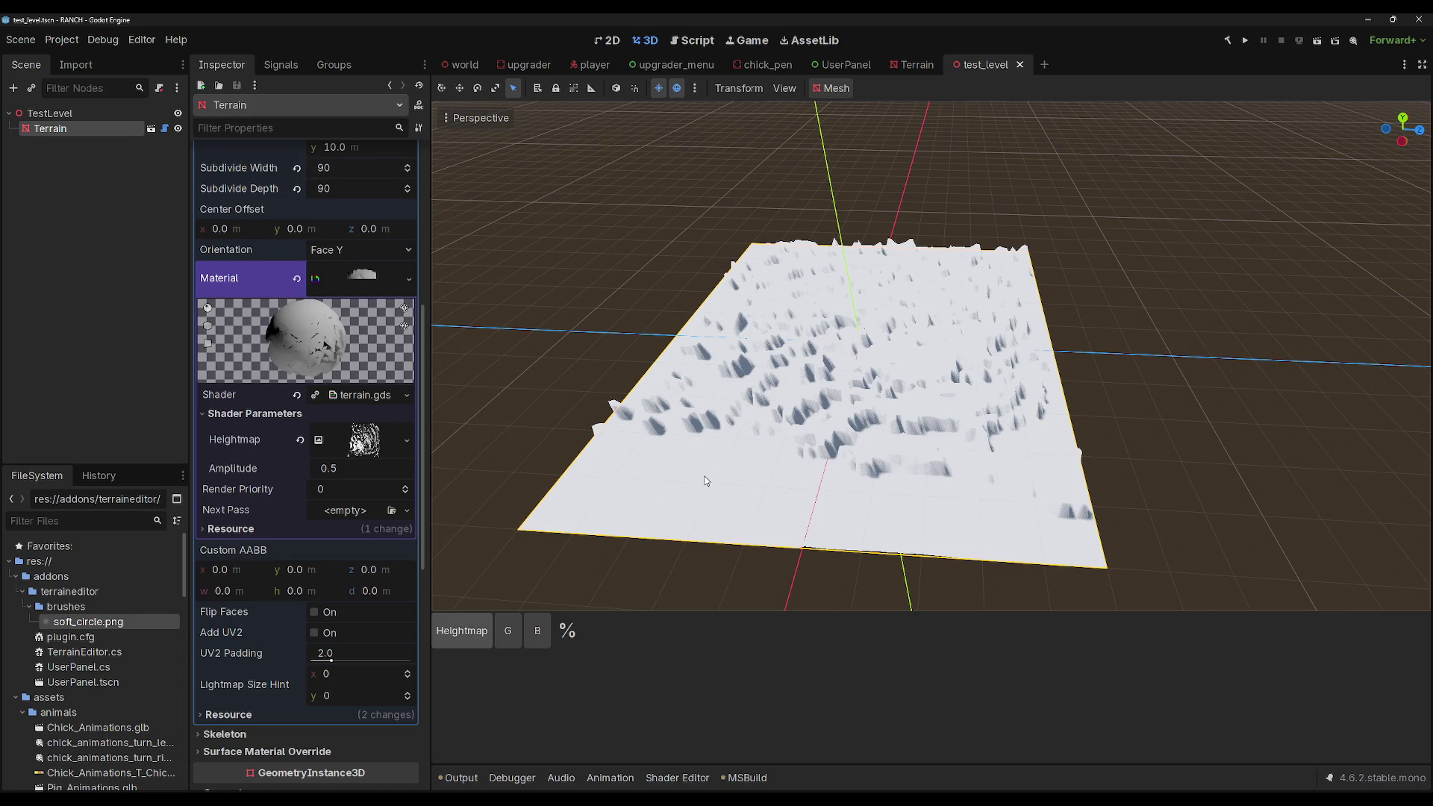
{"action": "scroll", "coordinate": [350, 483], "scroll_direction": "up", "scroll_amount": 5}
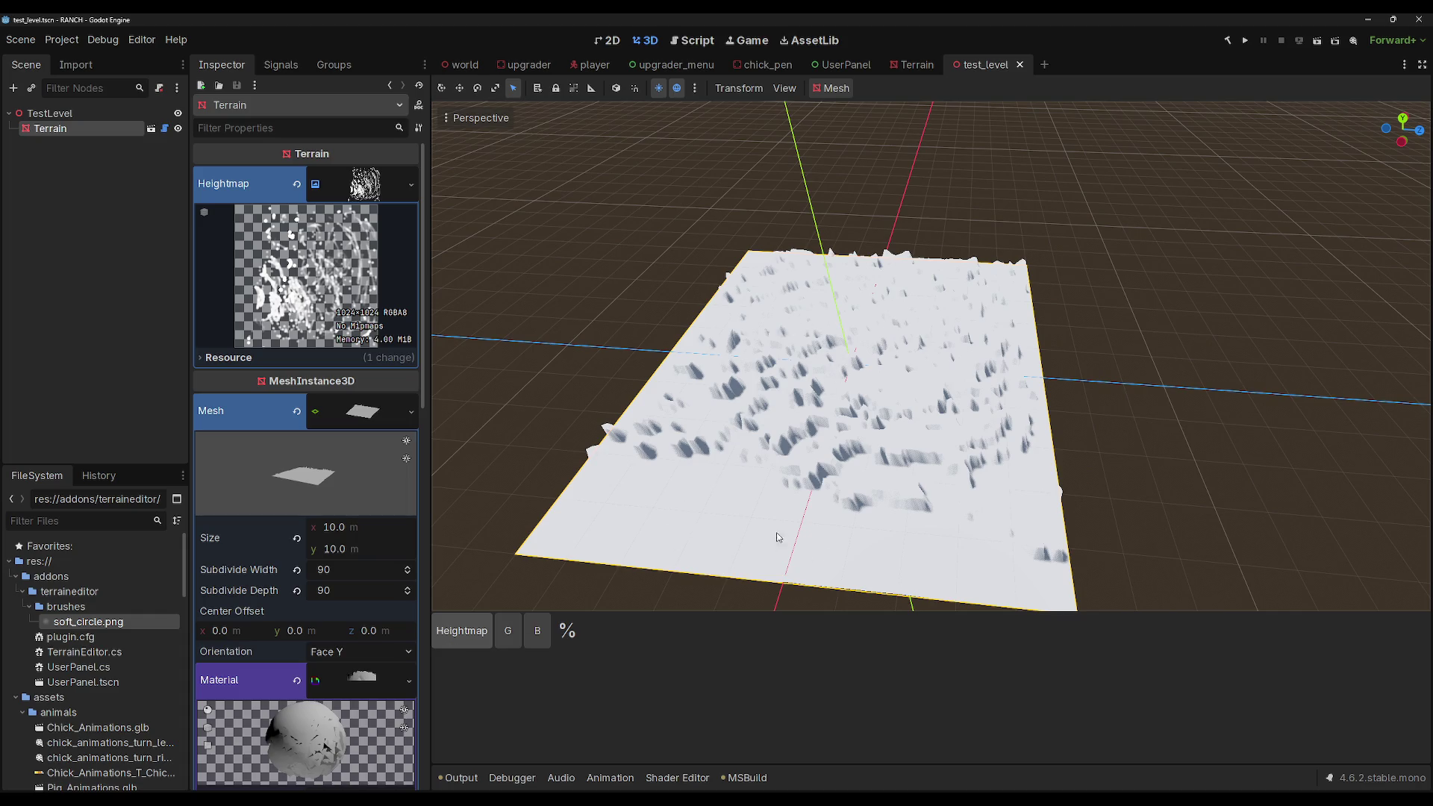
{"action": "scroll", "coordinate": [746, 517], "scroll_direction": "down", "scroll_amount": 4}
{"action": "scroll", "coordinate": [682, 396], "scroll_direction": "up", "scroll_amount": 6}
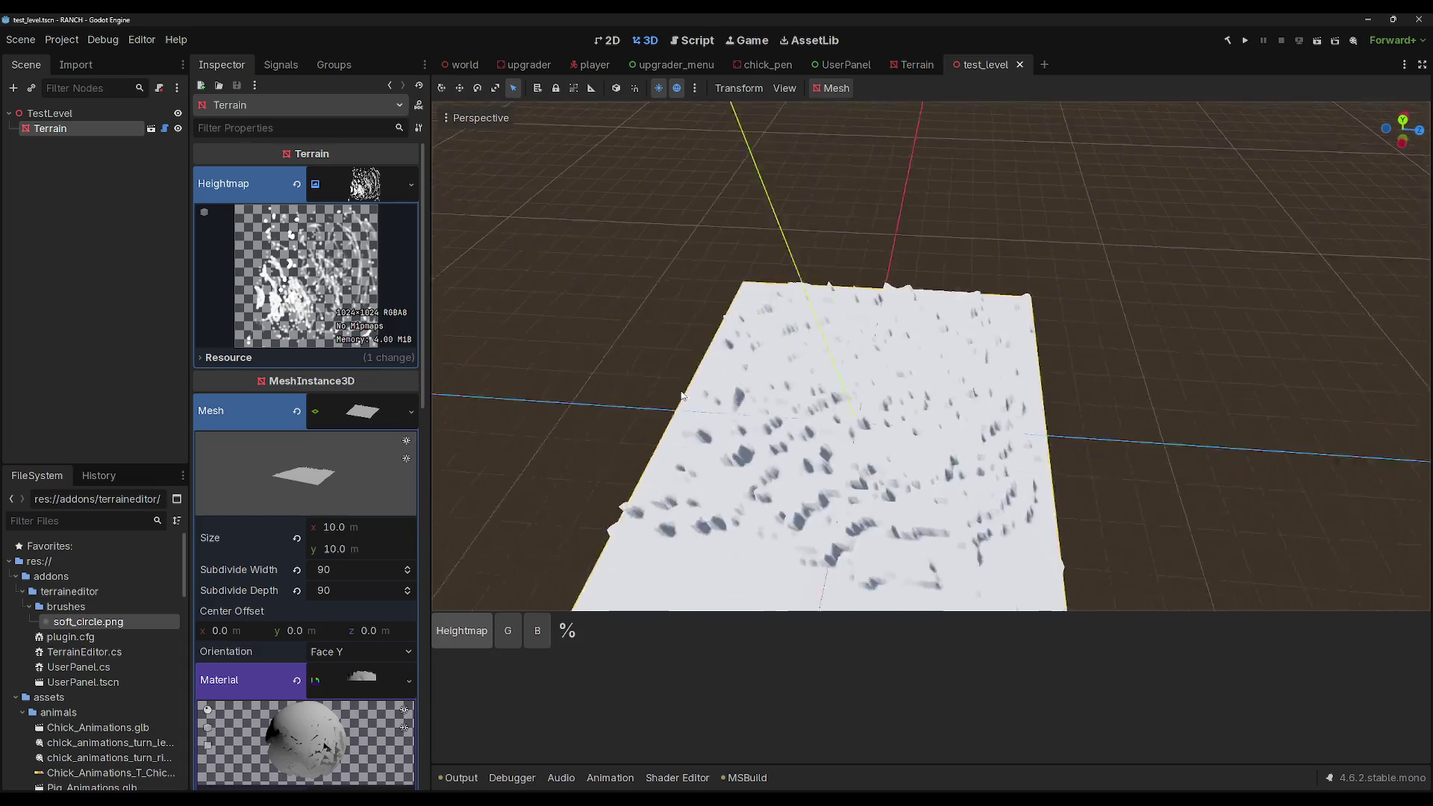
{"action": "left_click_drag", "start_coordinate": [682, 395], "coordinate": [746, 433]}
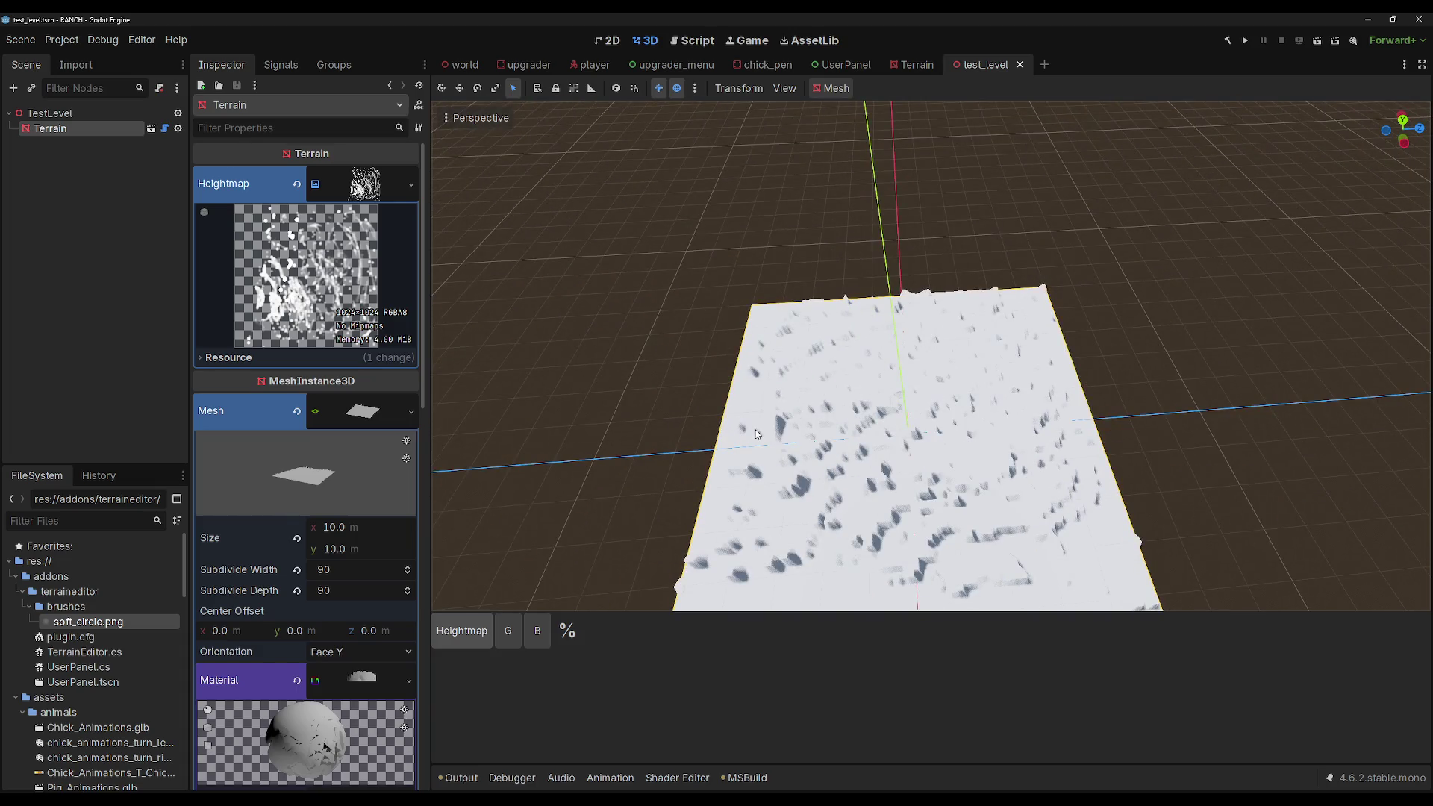
{"action": "left_click_drag", "start_coordinate": [839, 582], "coordinate": [801, 564]}
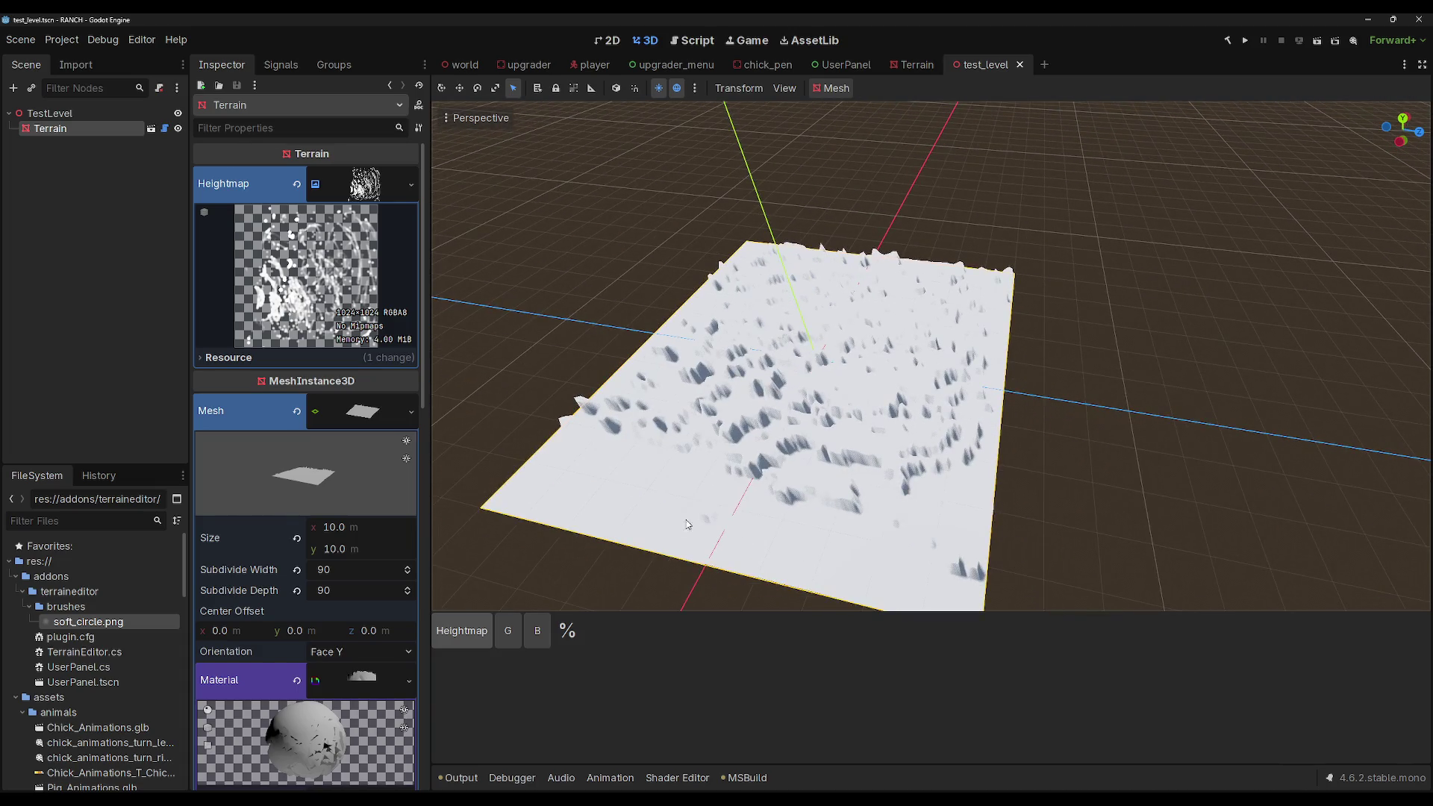
{"action": "mouse_move", "coordinate": [612, 523]}
{"action": "left_mouse_down"}
{"action": "mouse_move", "coordinate": [702, 500]}
{"action": "mouse_move", "coordinate": [529, 285]}
{"action": "left_mouse_up"}
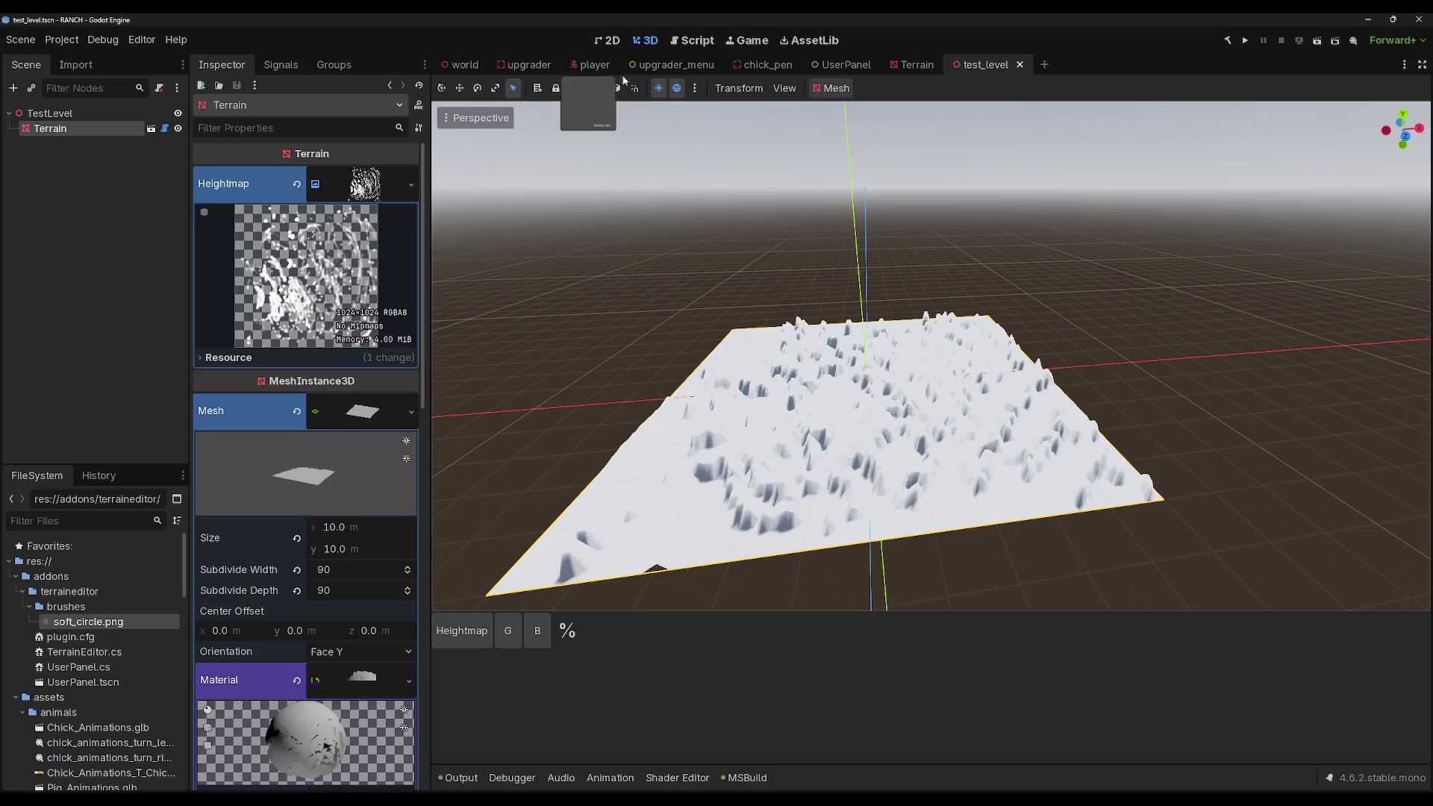
Step: In the UserPanel scene, expand HeightmapButton's Theme Overrides and look through the Icons, Font Sizes, Constants and Colors groups
{"action": "left_click", "coordinate": [834, 65]}
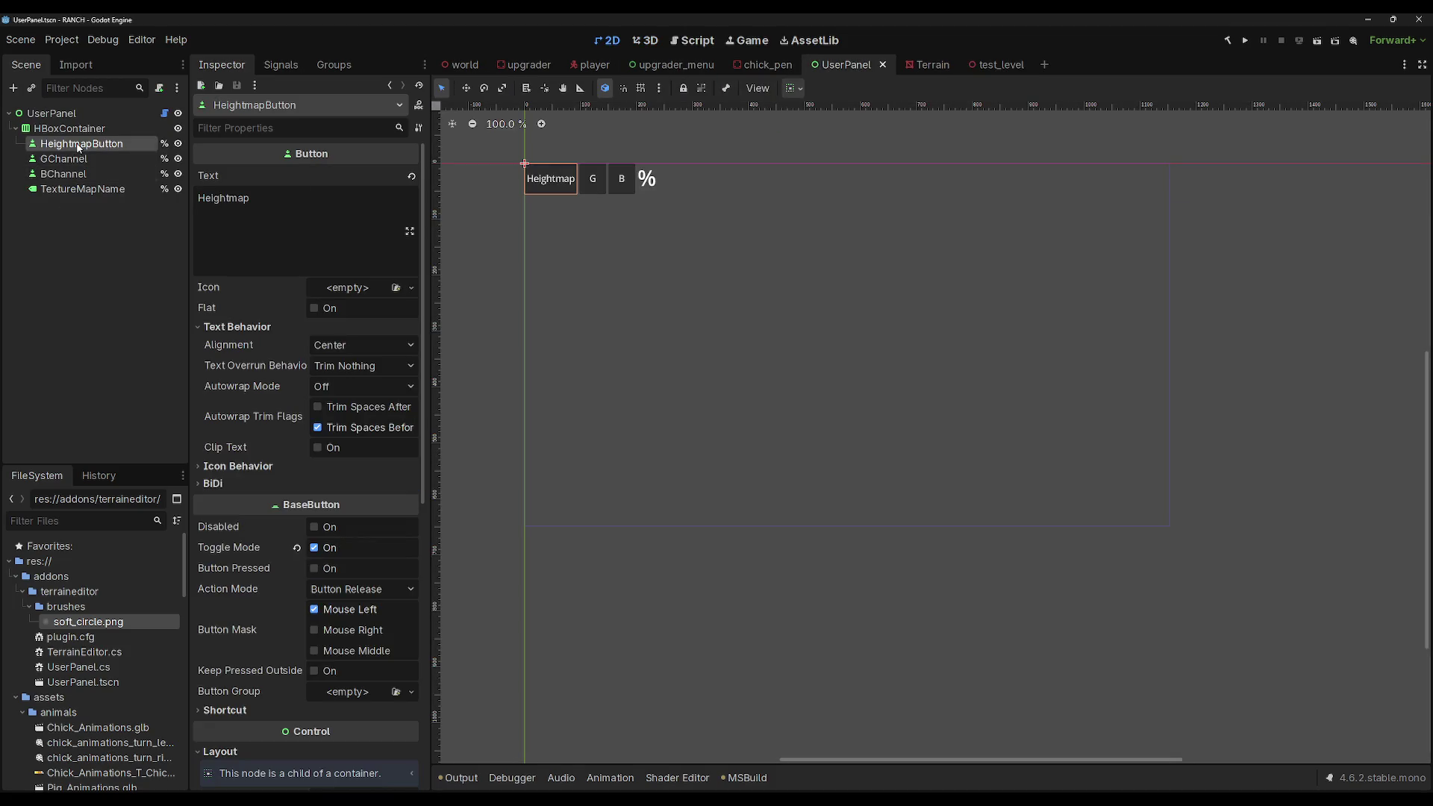
{"action": "scroll", "coordinate": [285, 535], "scroll_direction": "down", "scroll_amount": 10}
{"action": "left_click", "coordinate": [262, 542]}
{"action": "scroll", "coordinate": [262, 545], "scroll_direction": "down", "scroll_amount": 3}
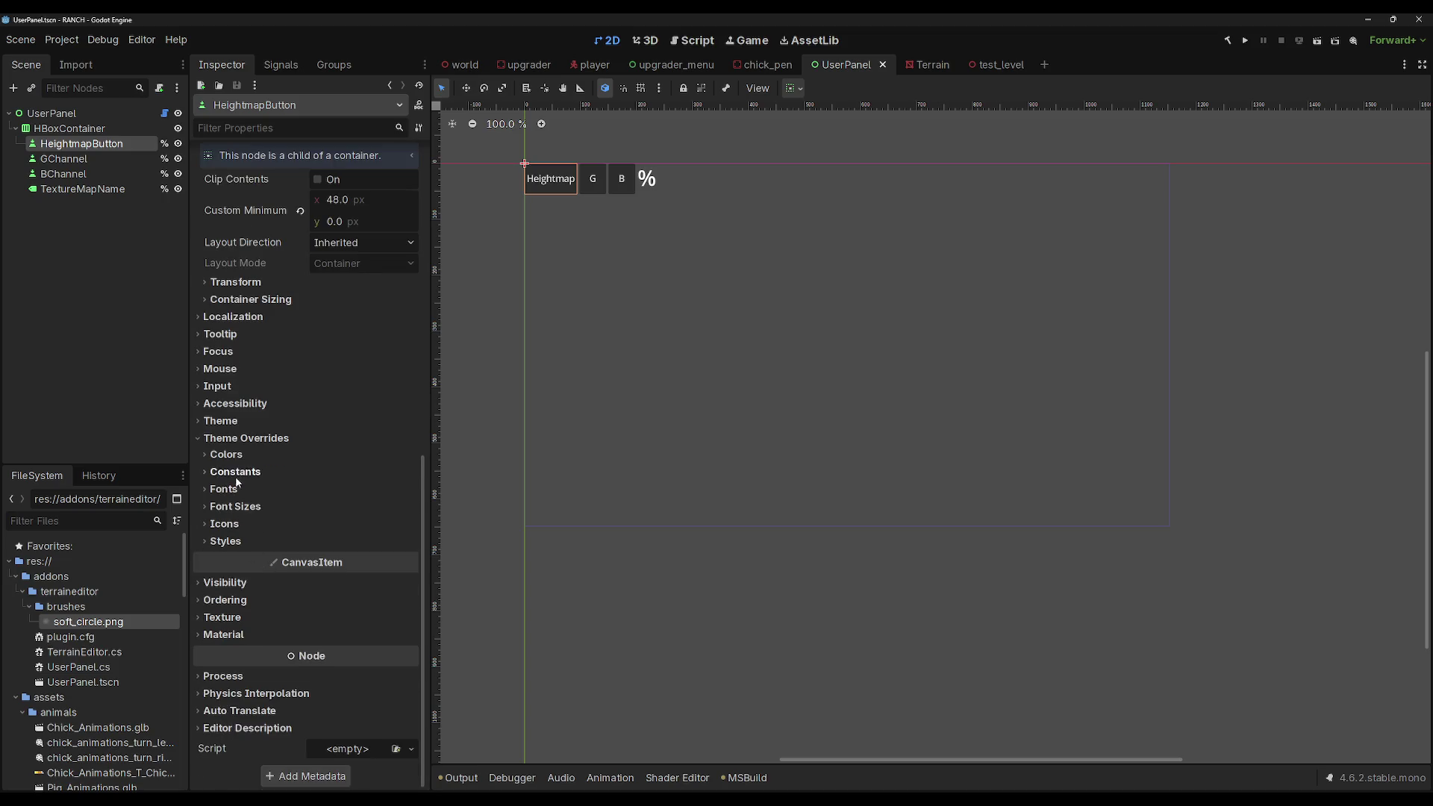
{"action": "left_click", "coordinate": [246, 524]}
{"action": "left_click", "coordinate": [235, 506]}
{"action": "left_click", "coordinate": [235, 471]}
{"action": "left_click", "coordinate": [235, 471]}
{"action": "left_click", "coordinate": [241, 458]}
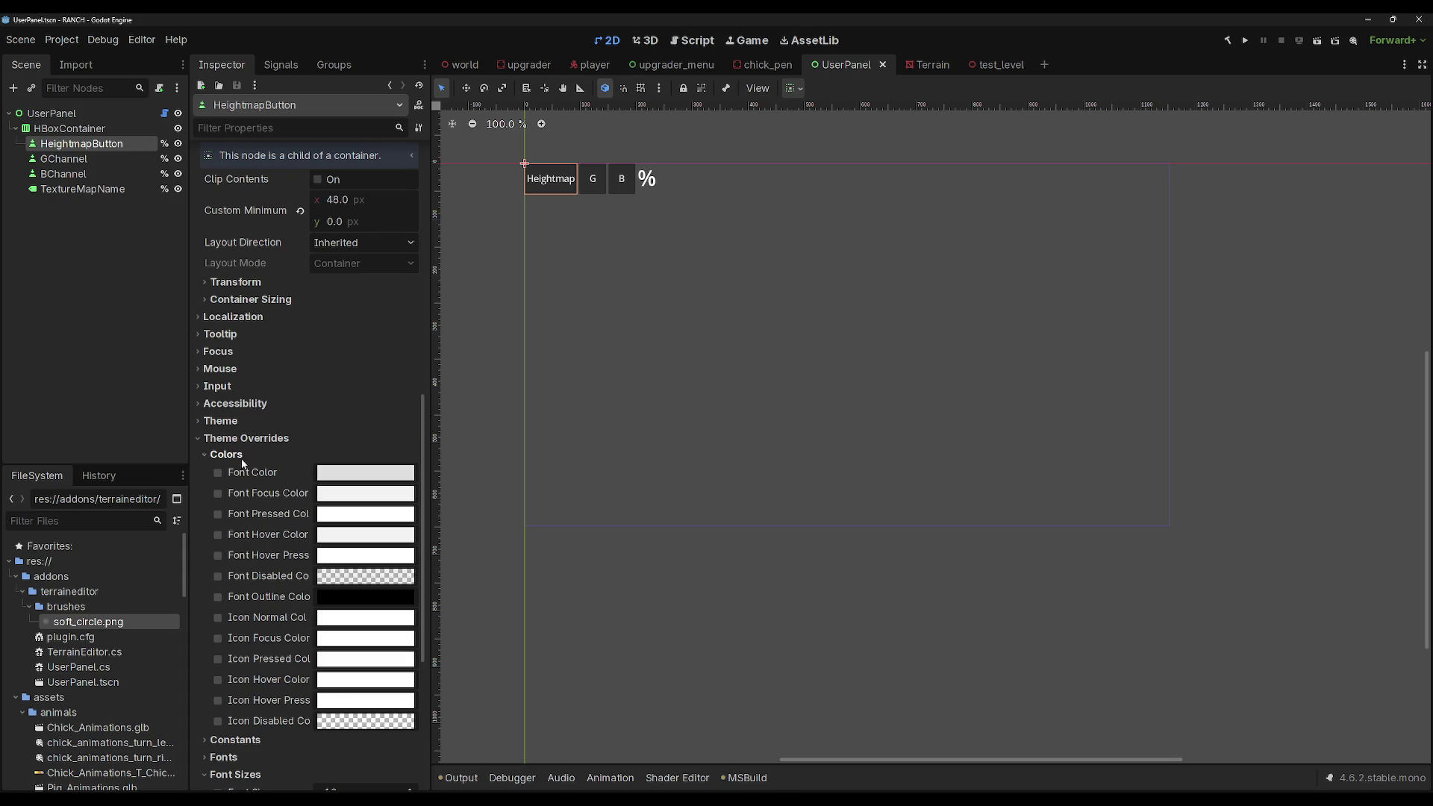
{"action": "left_click", "coordinate": [240, 458]}
{"action": "left_click", "coordinate": [235, 507]}
{"action": "left_click", "coordinate": [240, 452]}
{"action": "scroll", "coordinate": [267, 523], "scroll_direction": "down", "scroll_amount": 3}
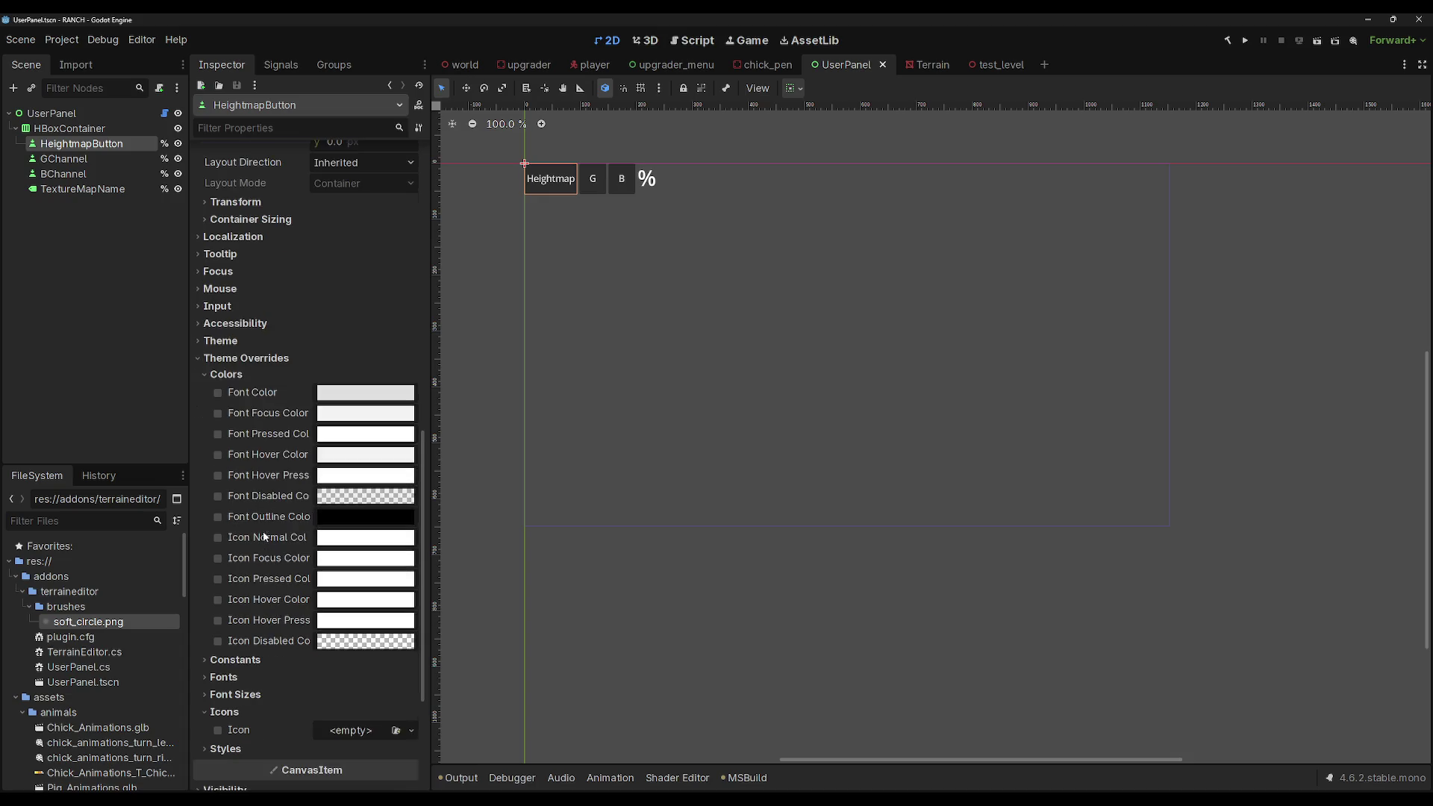
{"action": "left_click", "coordinate": [226, 374]}
Step: Under Styles, enable a Pressed StyleBoxFlat with a light grey background and Draw Center on
{"action": "left_click", "coordinate": [226, 541]}
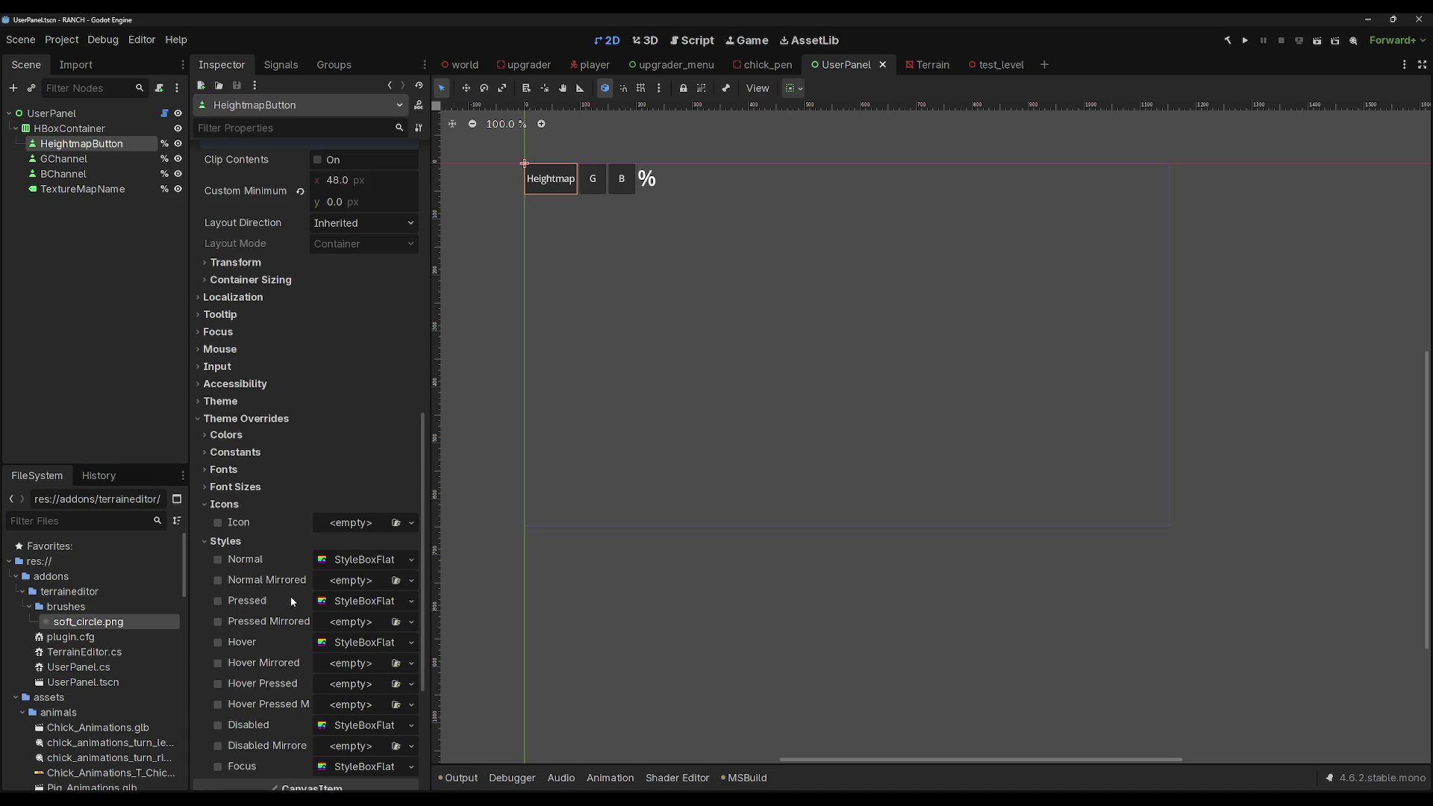
{"action": "scroll", "coordinate": [292, 601], "scroll_direction": "down", "scroll_amount": 3}
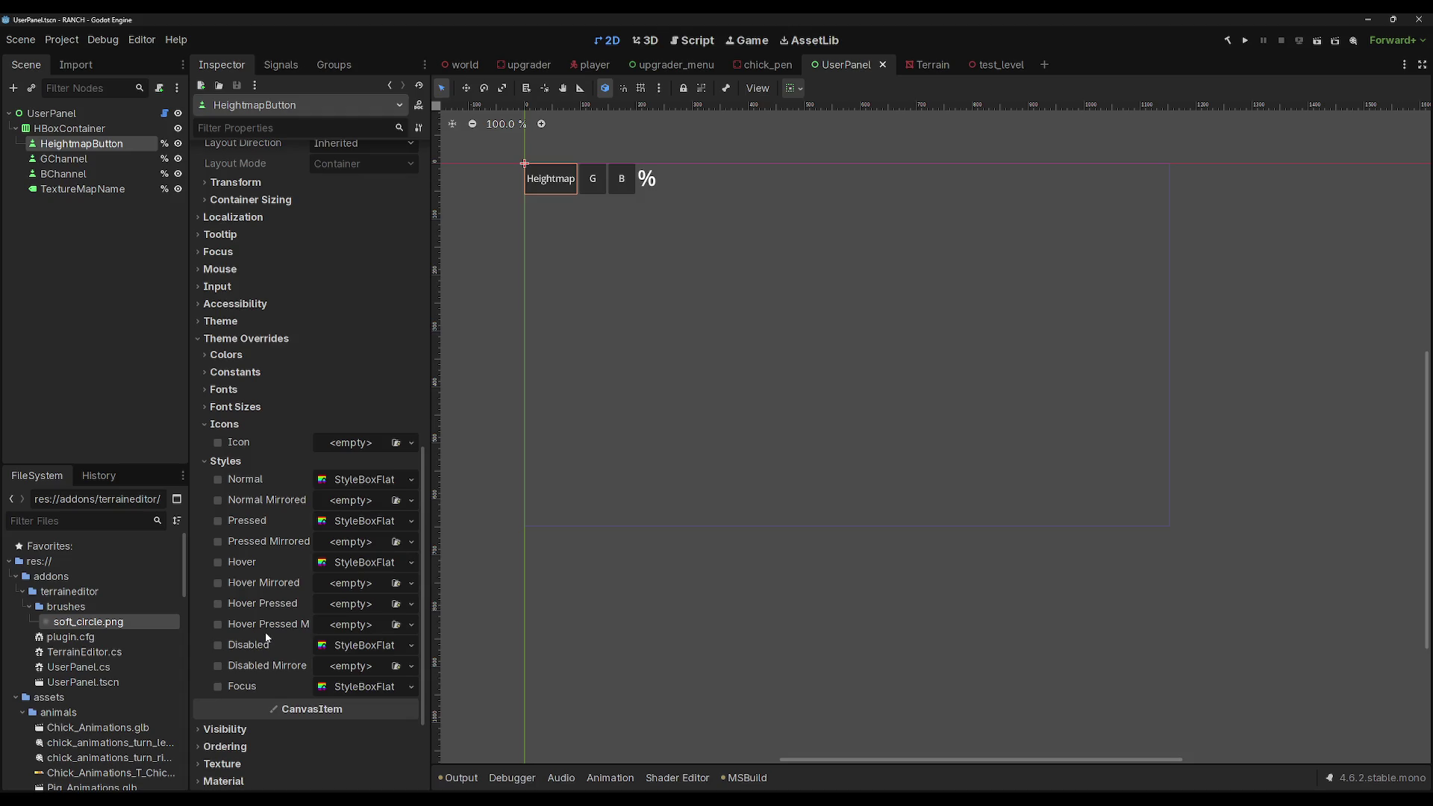
{"action": "scroll", "coordinate": [262, 633], "scroll_direction": "down", "scroll_amount": 6}
{"action": "scroll", "coordinate": [263, 633], "scroll_direction": "up", "scroll_amount": 7}
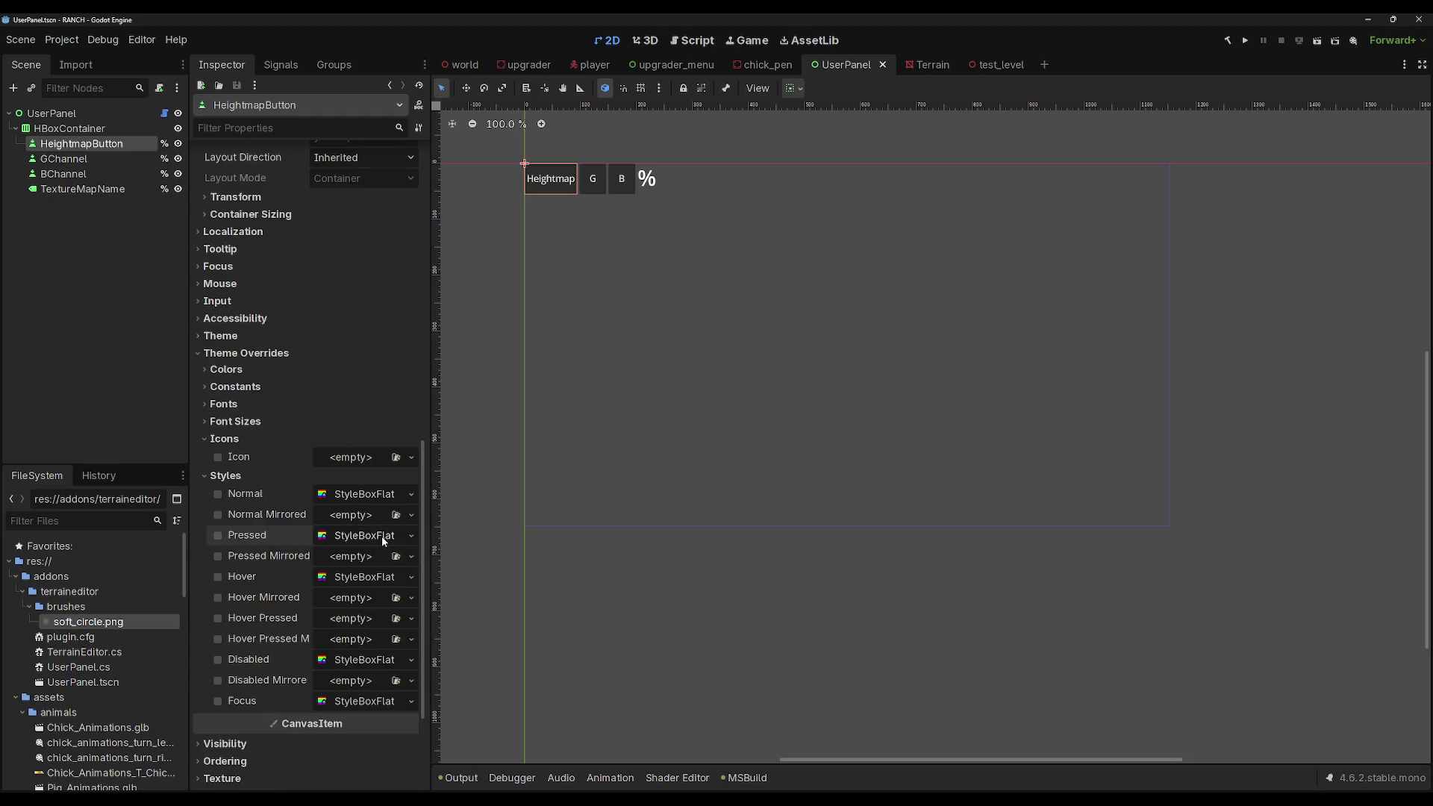
{"action": "left_click", "coordinate": [377, 535]}
{"action": "scroll", "coordinate": [348, 589], "scroll_direction": "down", "scroll_amount": 3}
{"action": "scroll", "coordinate": [346, 584], "scroll_direction": "down", "scroll_amount": 3}
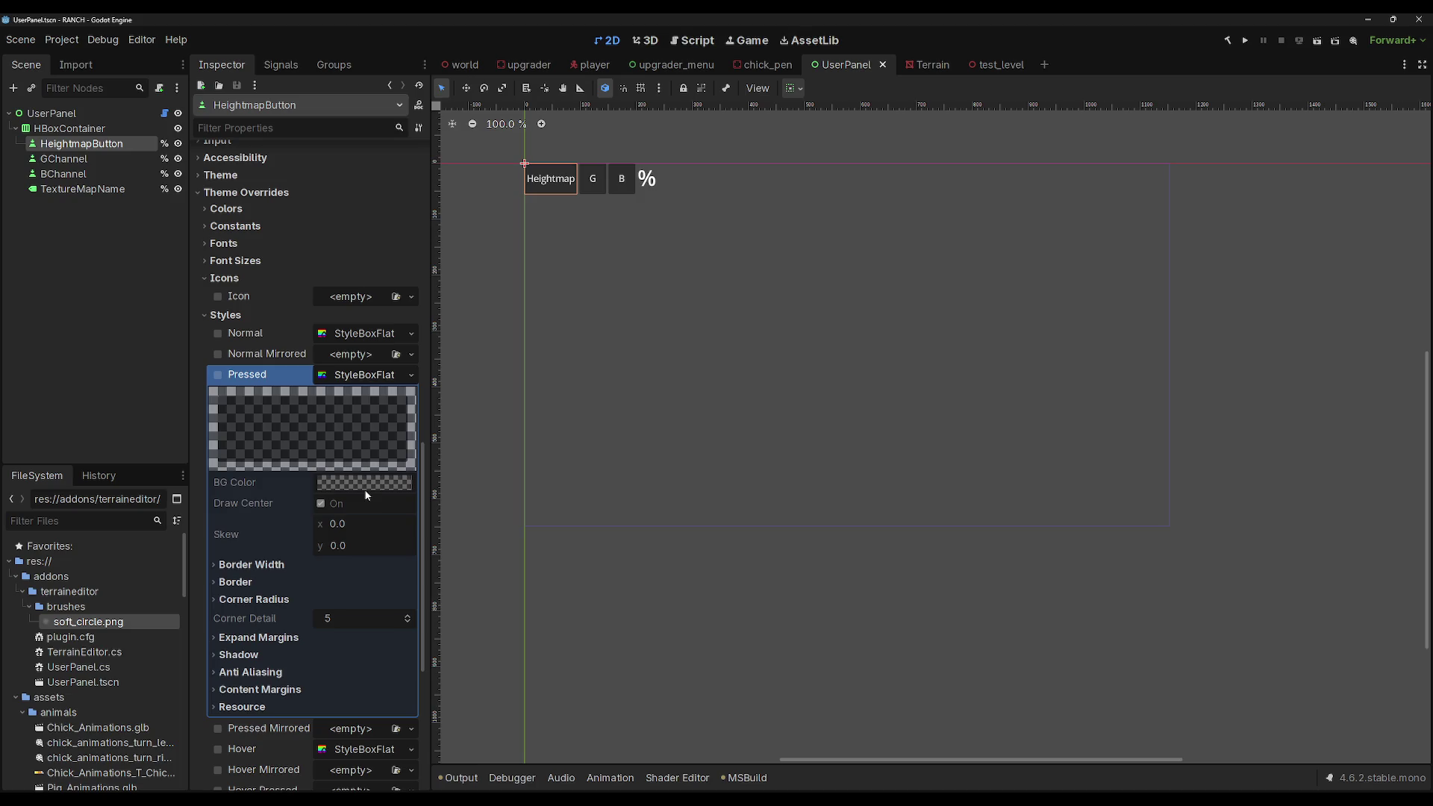
{"action": "left_click", "coordinate": [365, 375]}
{"action": "left_click", "coordinate": [366, 375]}
{"action": "scroll", "coordinate": [337, 467], "scroll_direction": "up", "scroll_amount": 6}
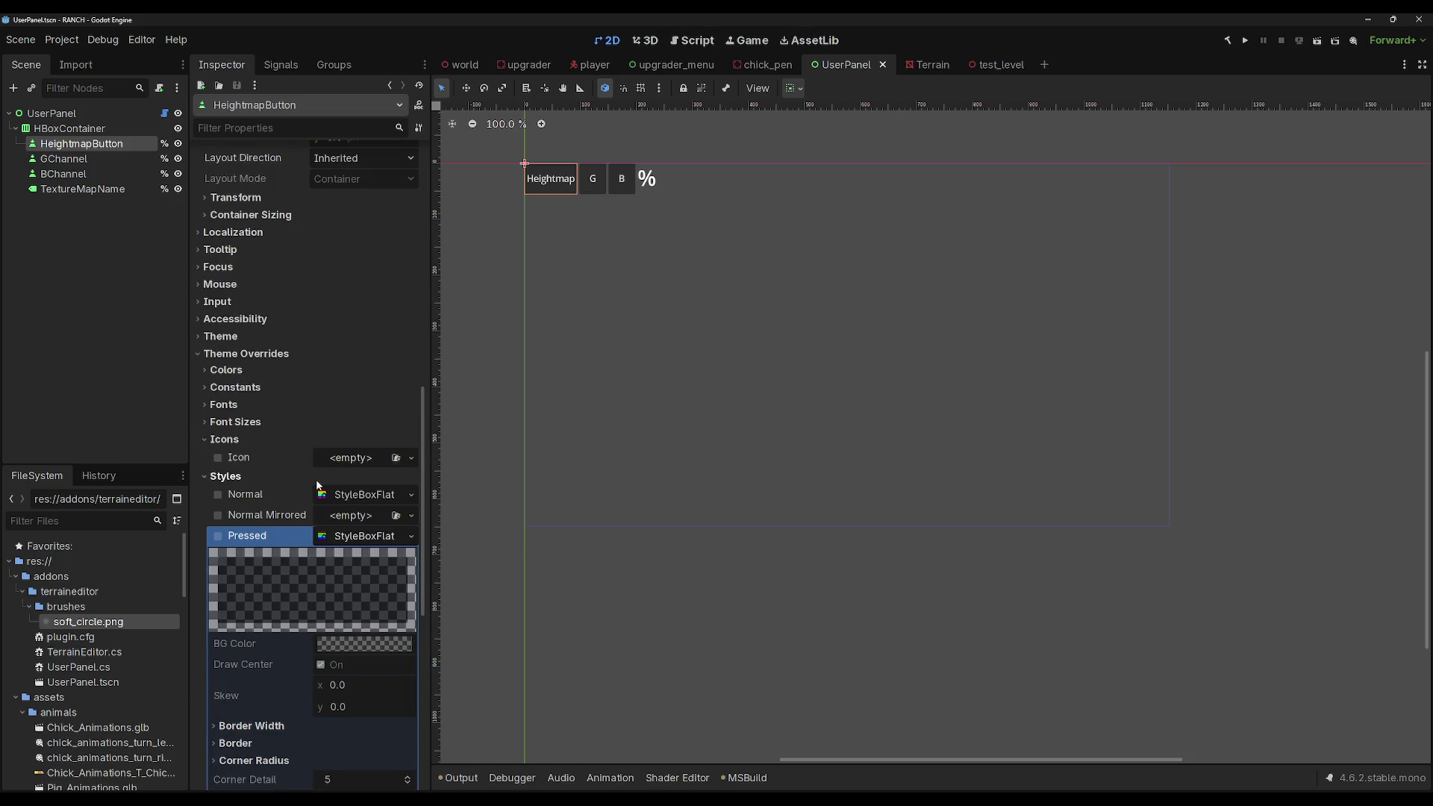
{"action": "scroll", "coordinate": [302, 491], "scroll_direction": "up", "scroll_amount": 15}
{"action": "scroll", "coordinate": [293, 515], "scroll_direction": "up", "scroll_amount": 5}
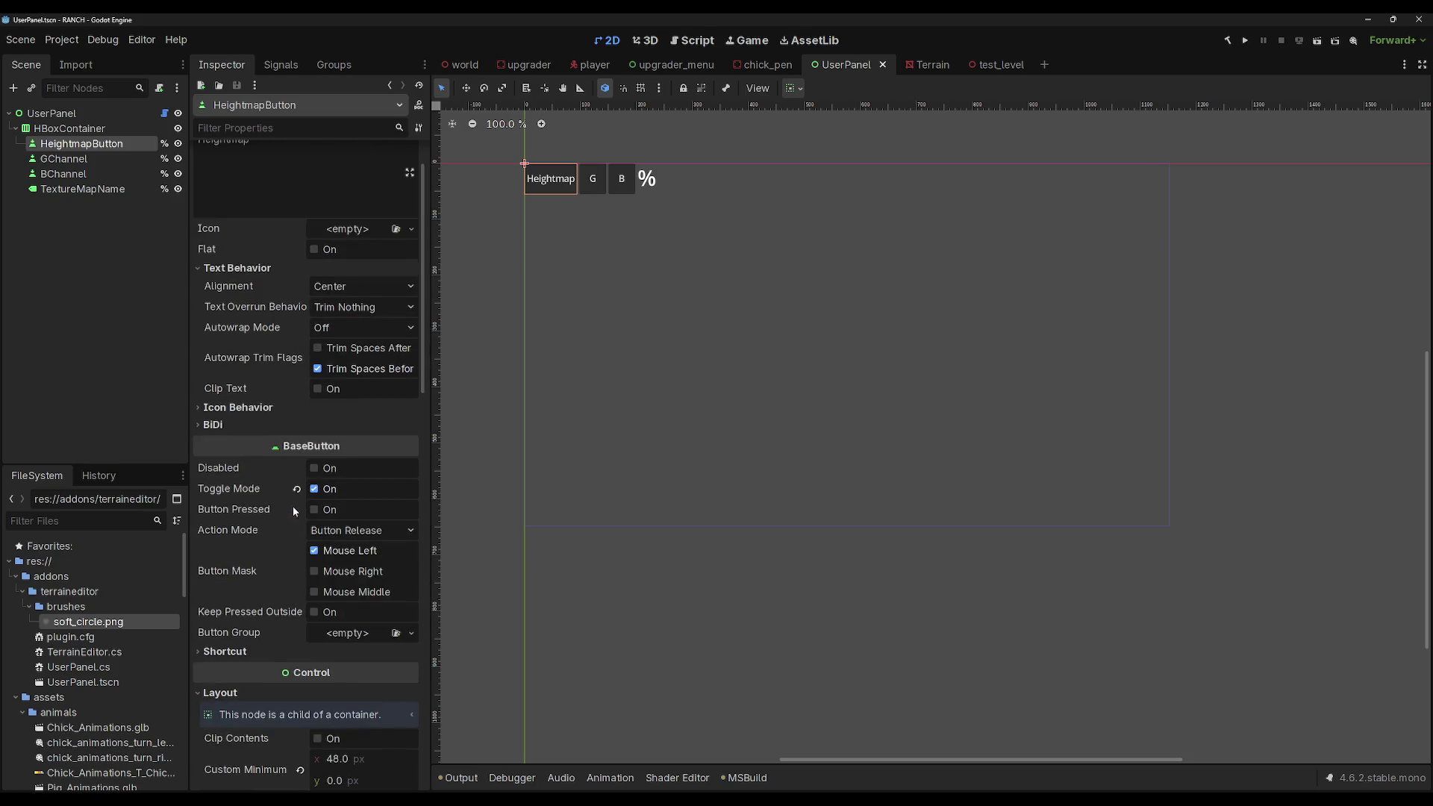
{"action": "scroll", "coordinate": [257, 493], "scroll_direction": "down", "scroll_amount": 3}
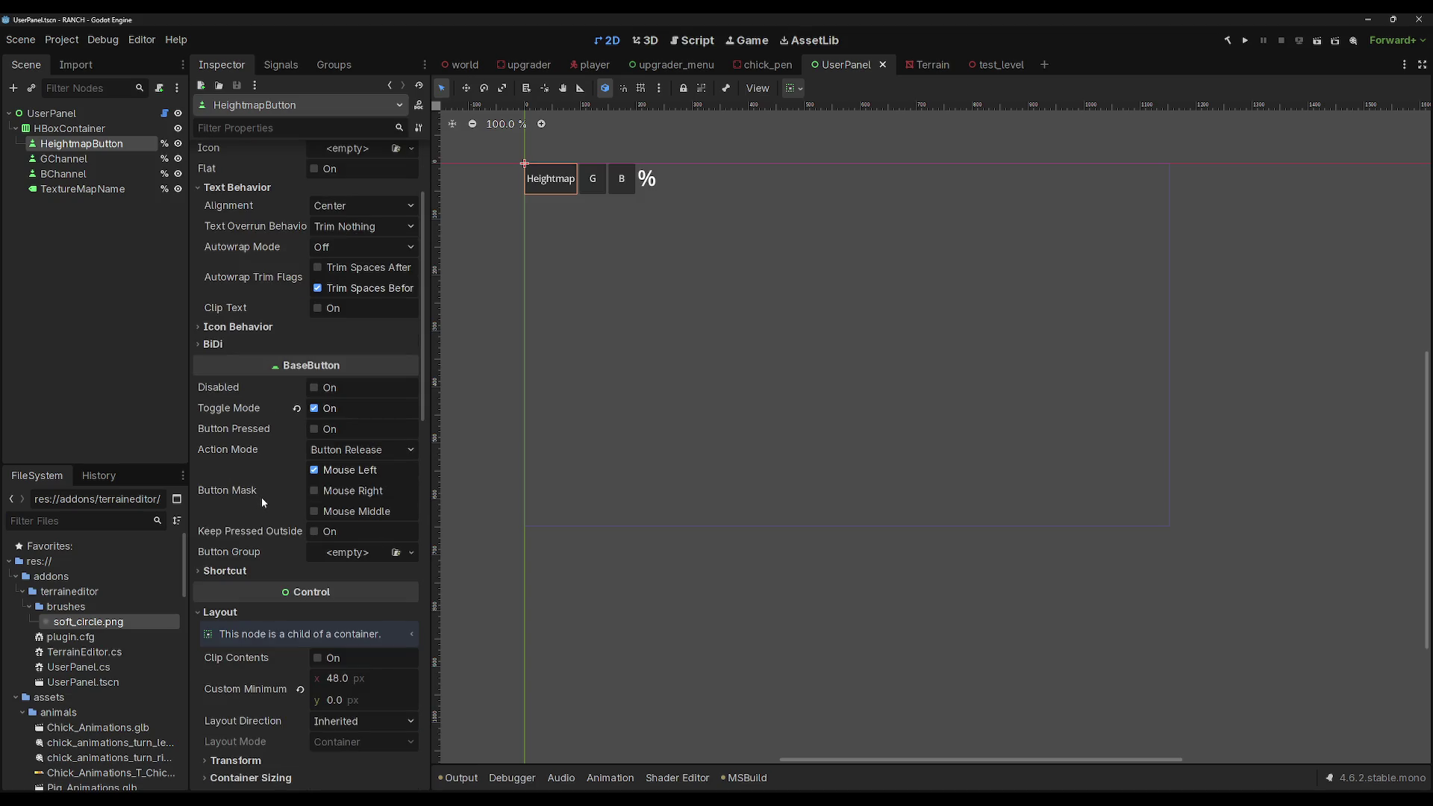
{"action": "scroll", "coordinate": [261, 500], "scroll_direction": "down", "scroll_amount": 15}
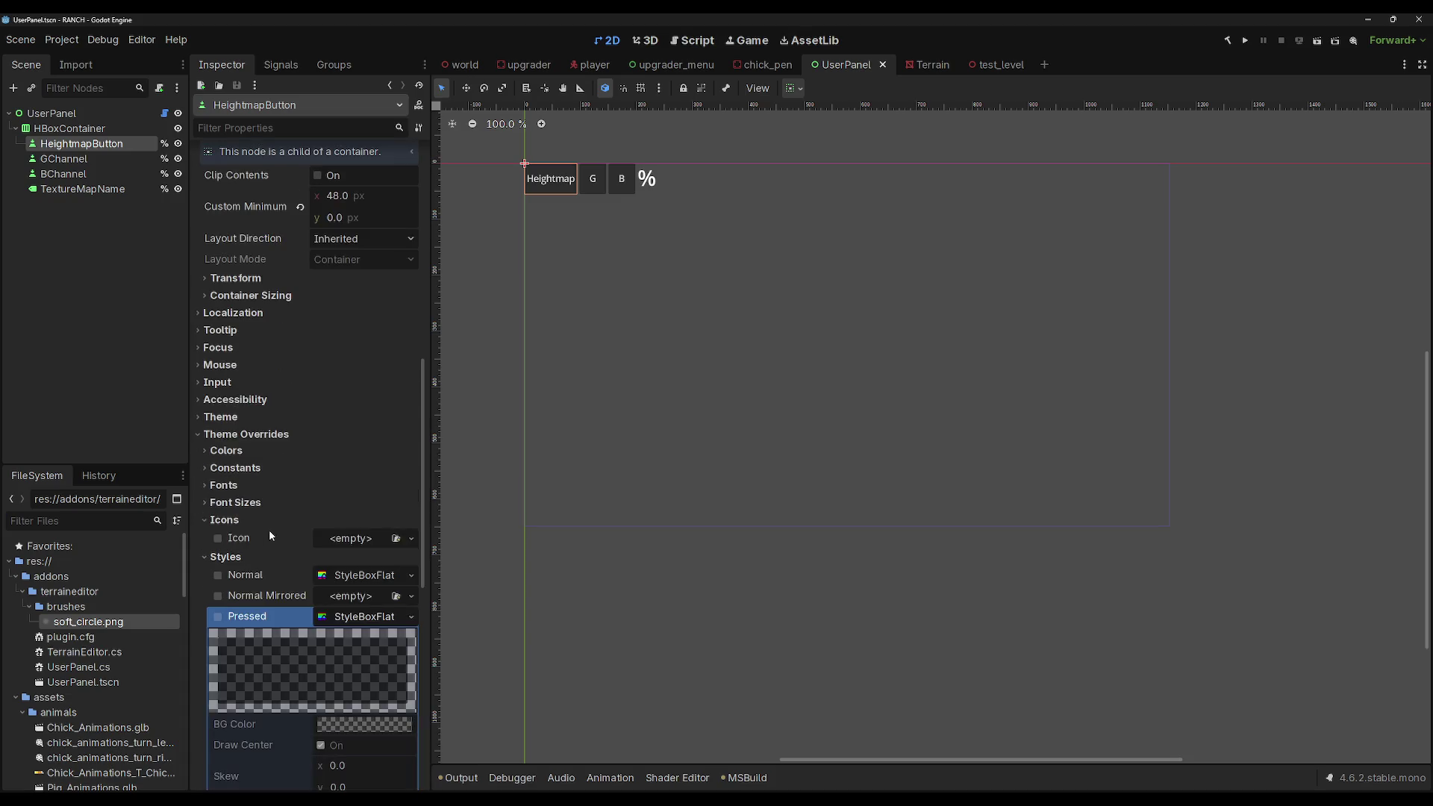
{"action": "scroll", "coordinate": [256, 524], "scroll_direction": "down", "scroll_amount": 5}
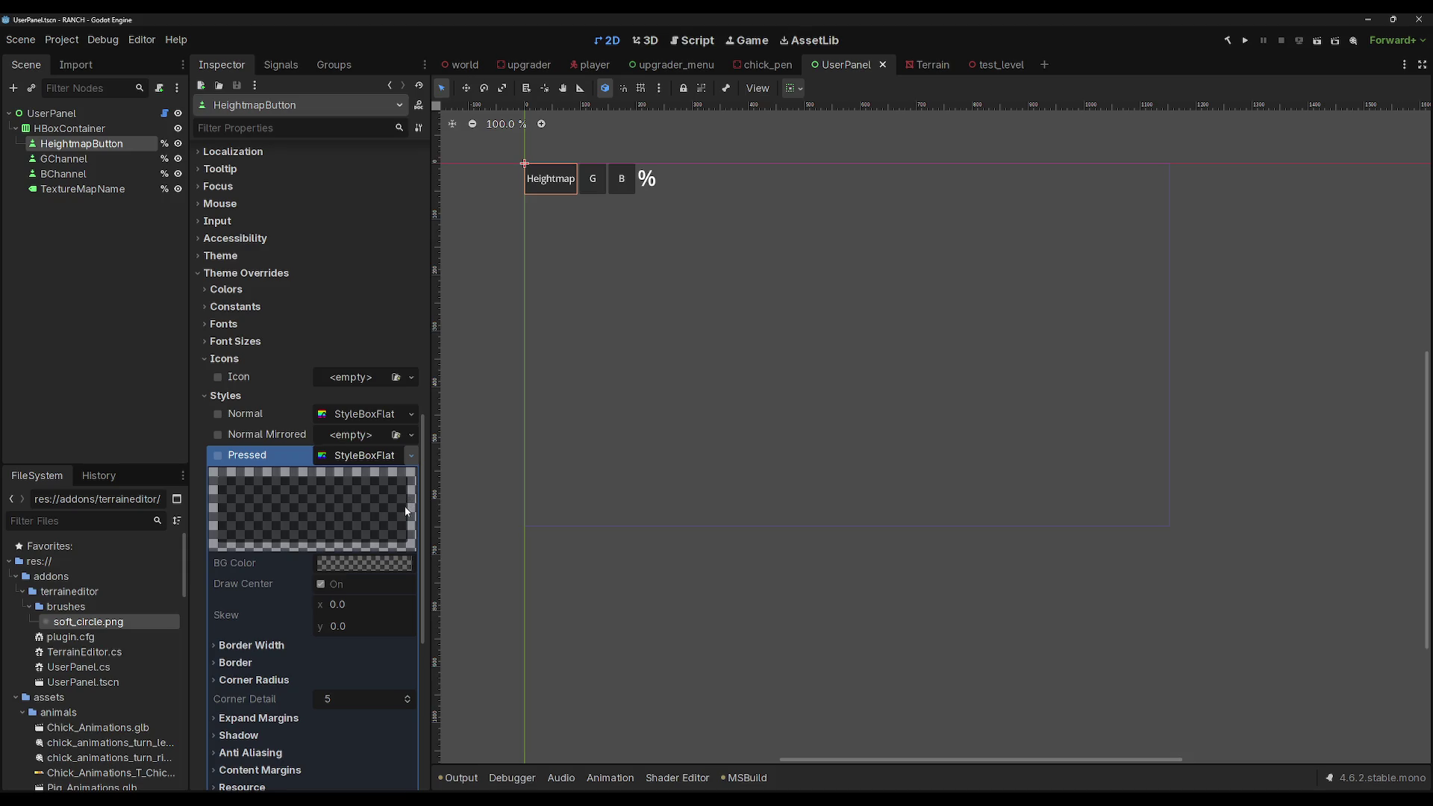
{"action": "scroll", "coordinate": [393, 504], "scroll_direction": "down", "scroll_amount": 2}
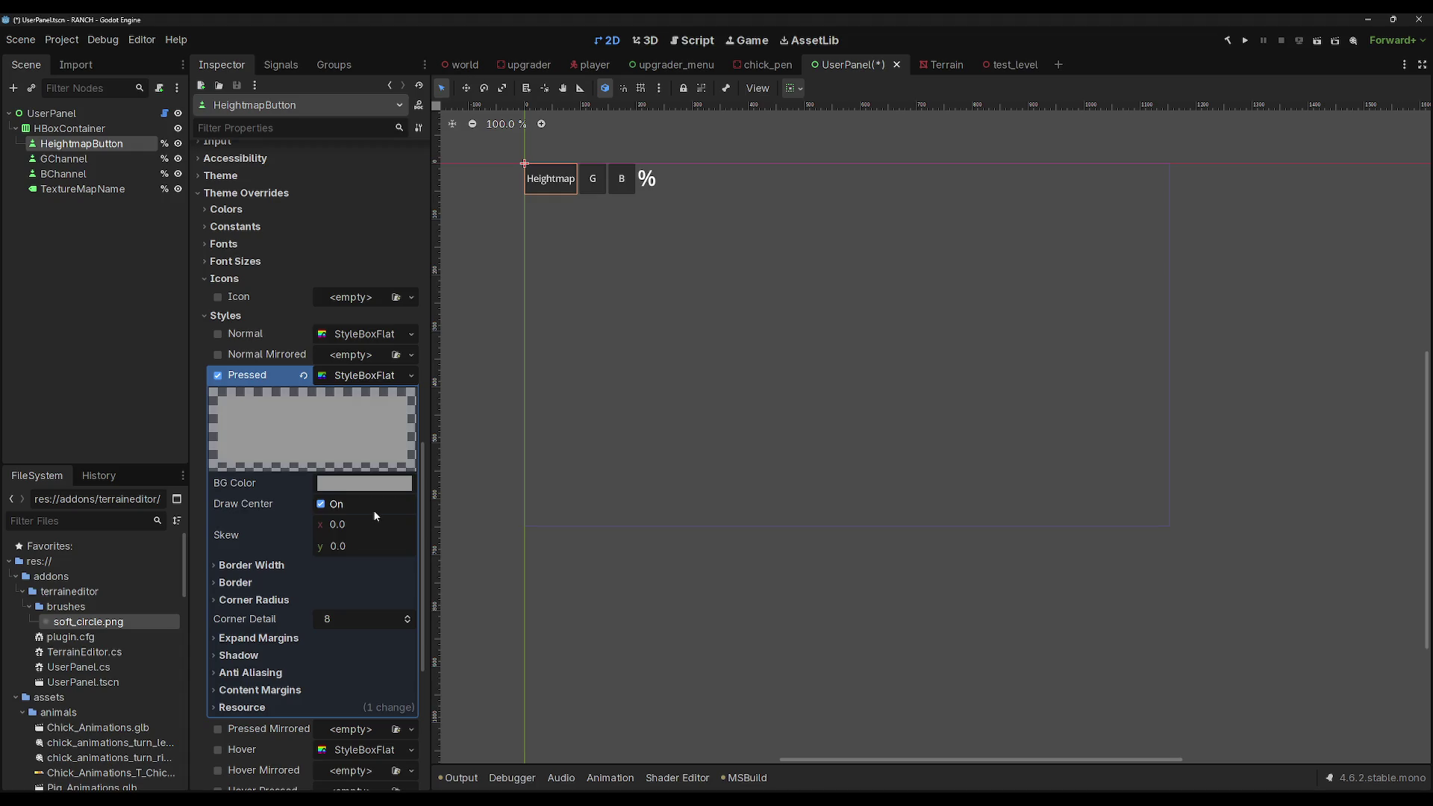
Step: Save the UserPanel scene, then go through the Terrain scene tab to test_level
{"action": "key", "text": "ctrl+s"}
{"action": "scroll", "coordinate": [377, 492], "scroll_direction": "down", "scroll_amount": 2}
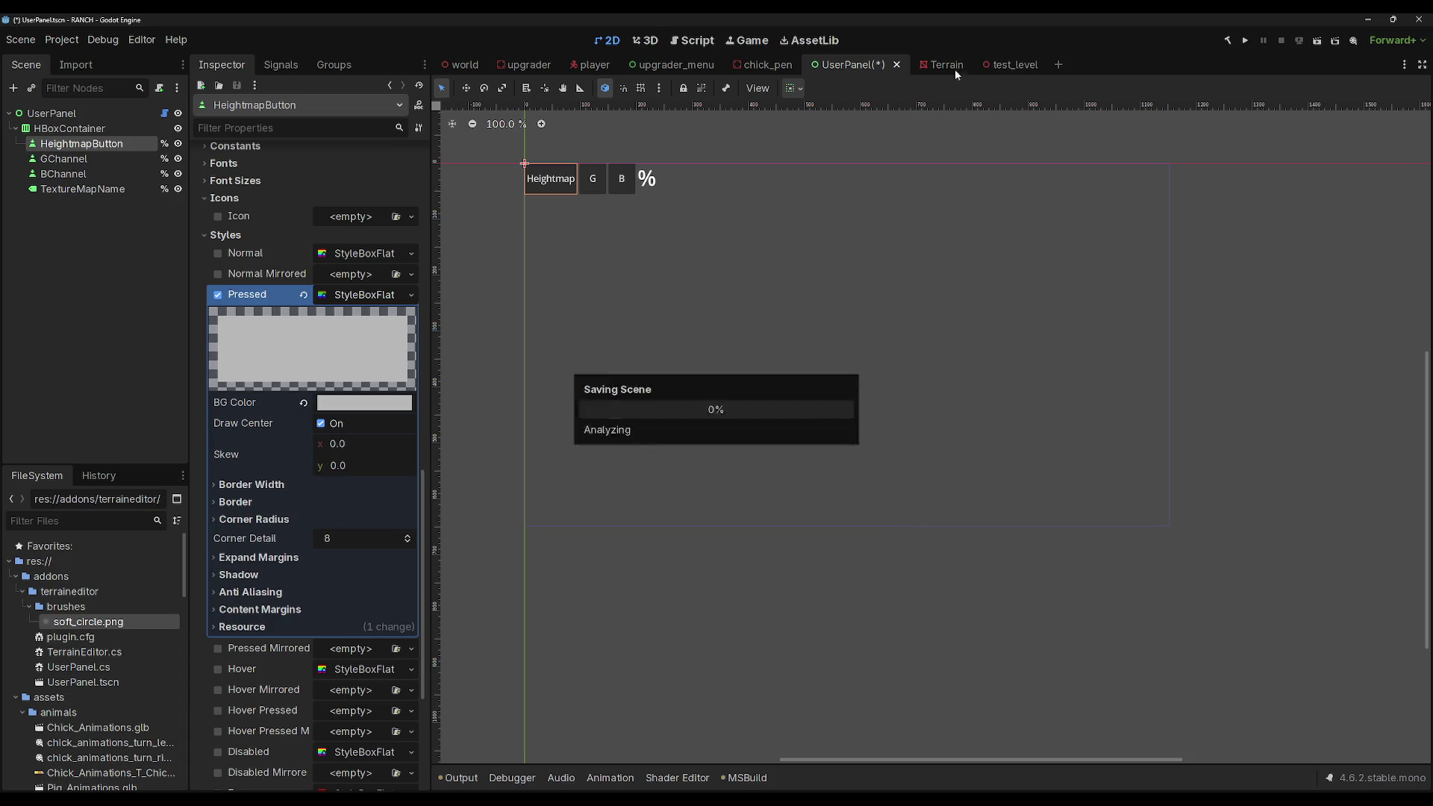
{"action": "left_click", "coordinate": [933, 66]}
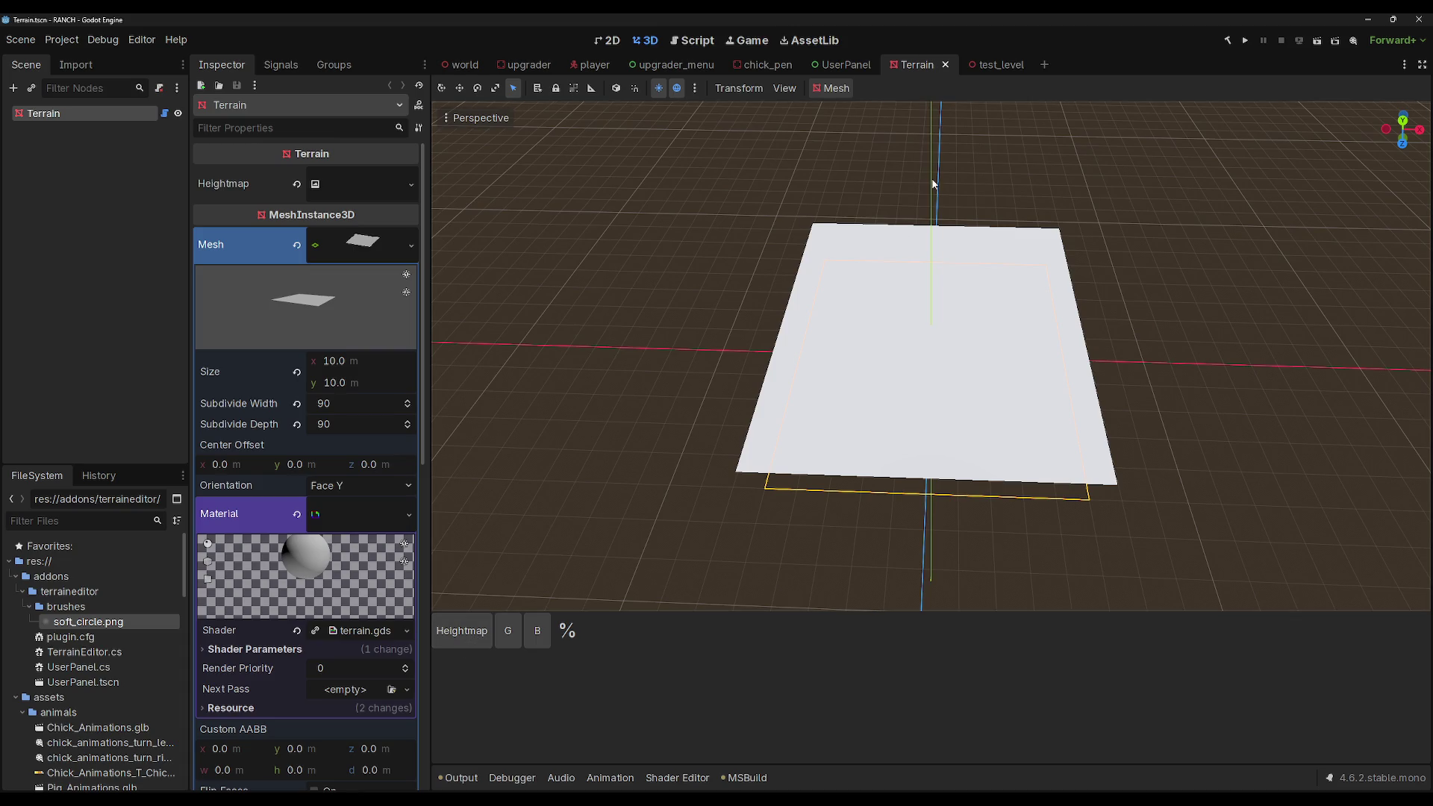
{"action": "left_click", "coordinate": [995, 65]}
Step: Select the Terrain node in test_level, zoom in, and enable Heightmap painting mode
{"action": "left_click", "coordinate": [84, 131]}
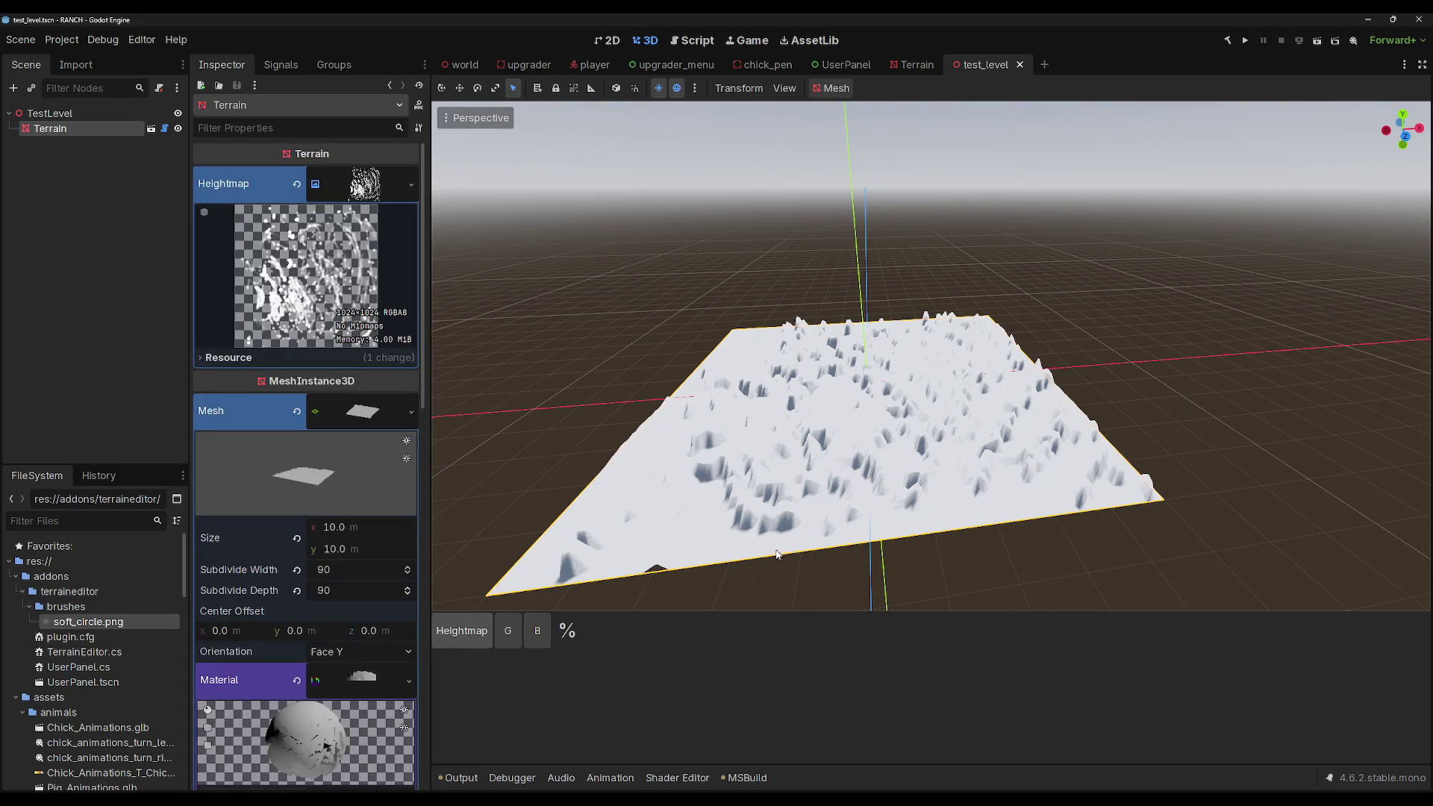
{"action": "scroll", "coordinate": [660, 459], "scroll_direction": "up", "scroll_amount": 2}
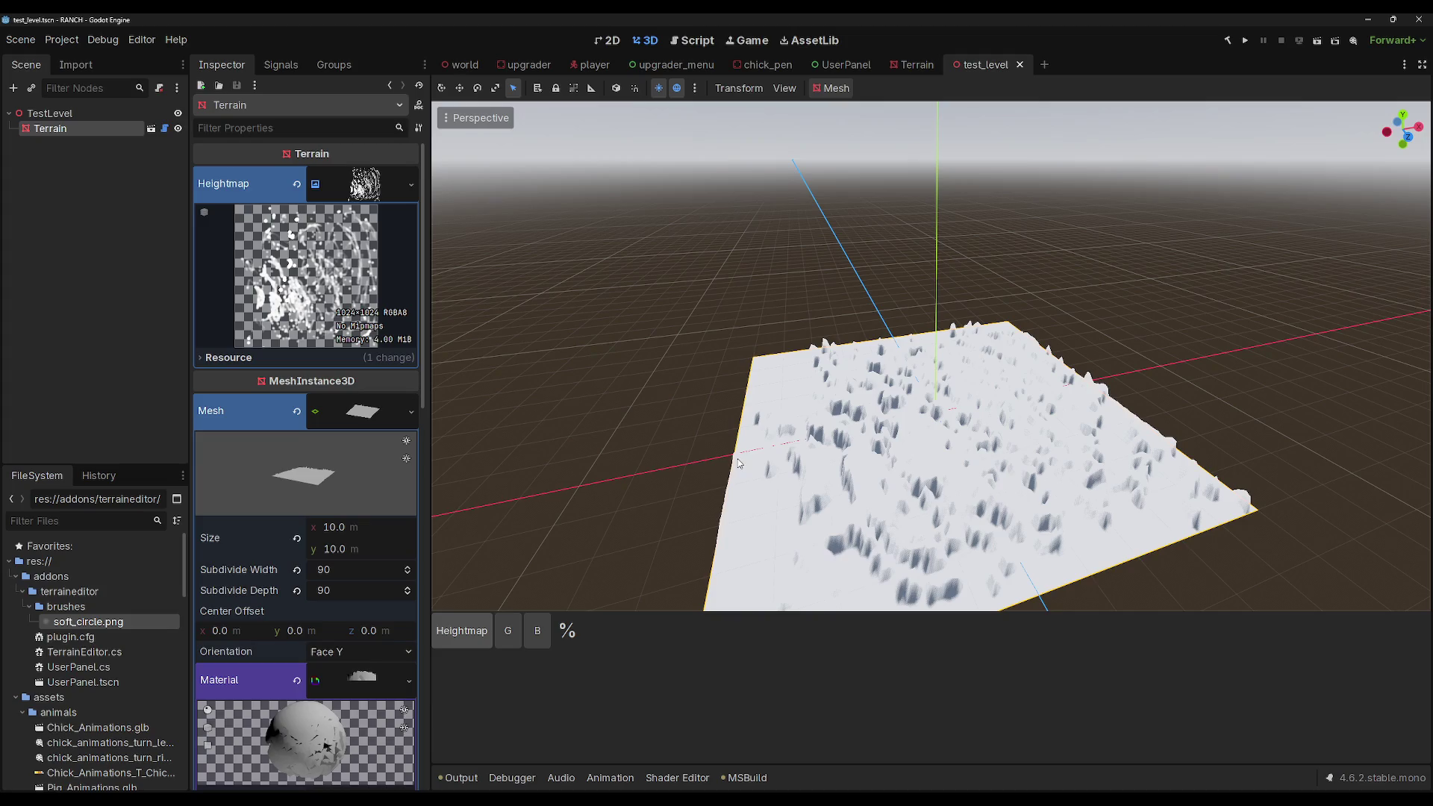
{"action": "scroll", "coordinate": [787, 447], "scroll_direction": "up", "scroll_amount": 1}
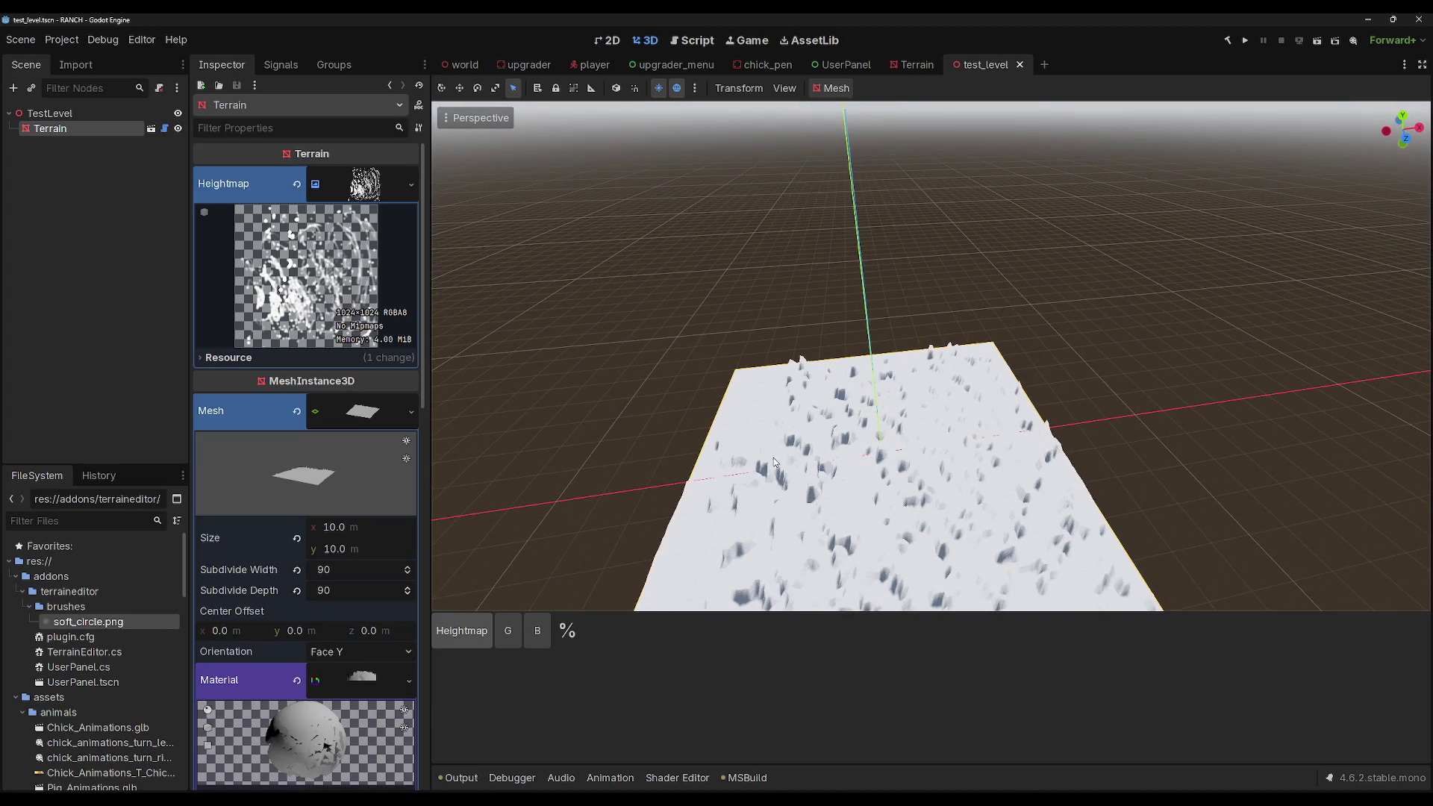
{"action": "left_click", "coordinate": [461, 630]}
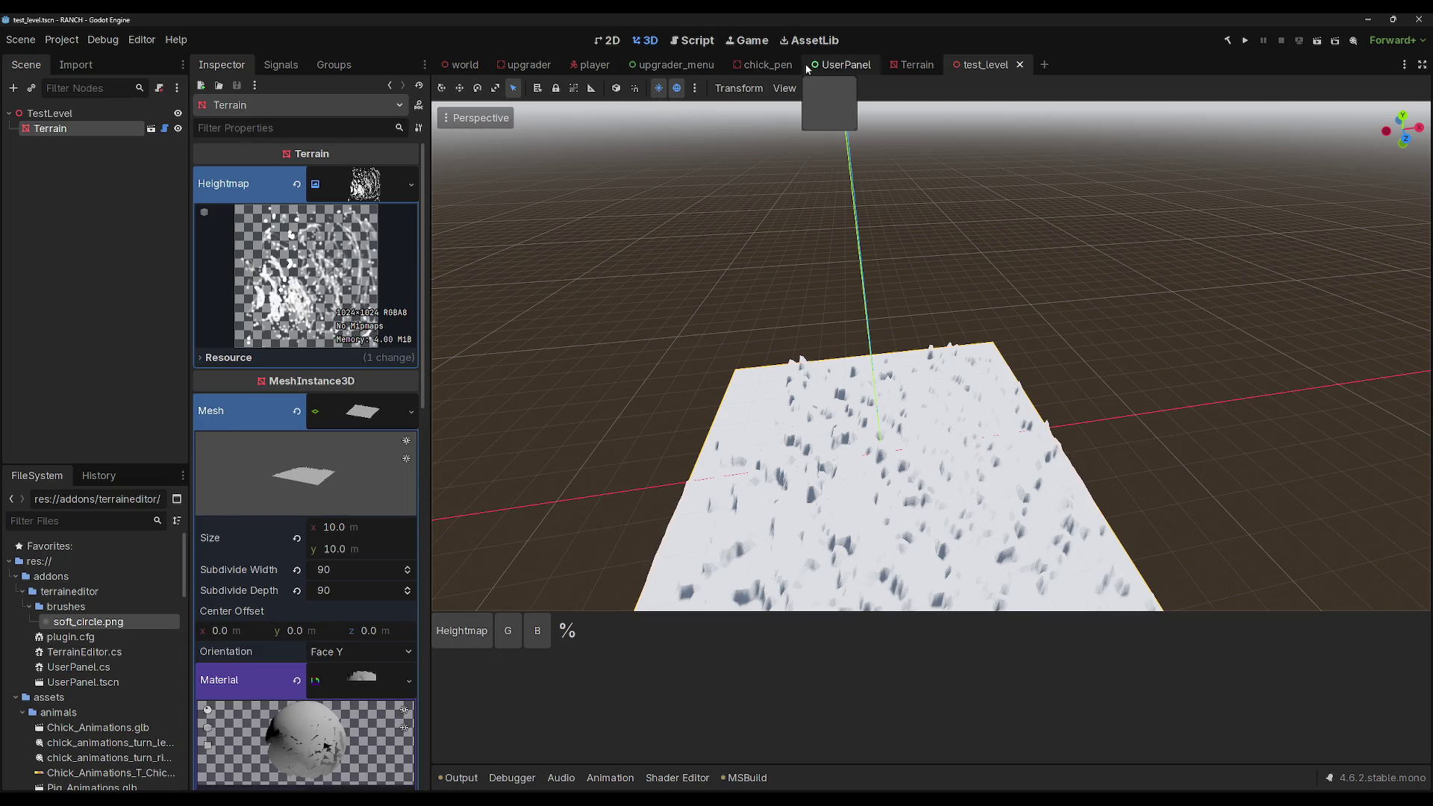
Step: In UserPanel, uncheck HeightmapButton's Pressed StyleBoxFlat style override
{"action": "left_click", "coordinate": [851, 66]}
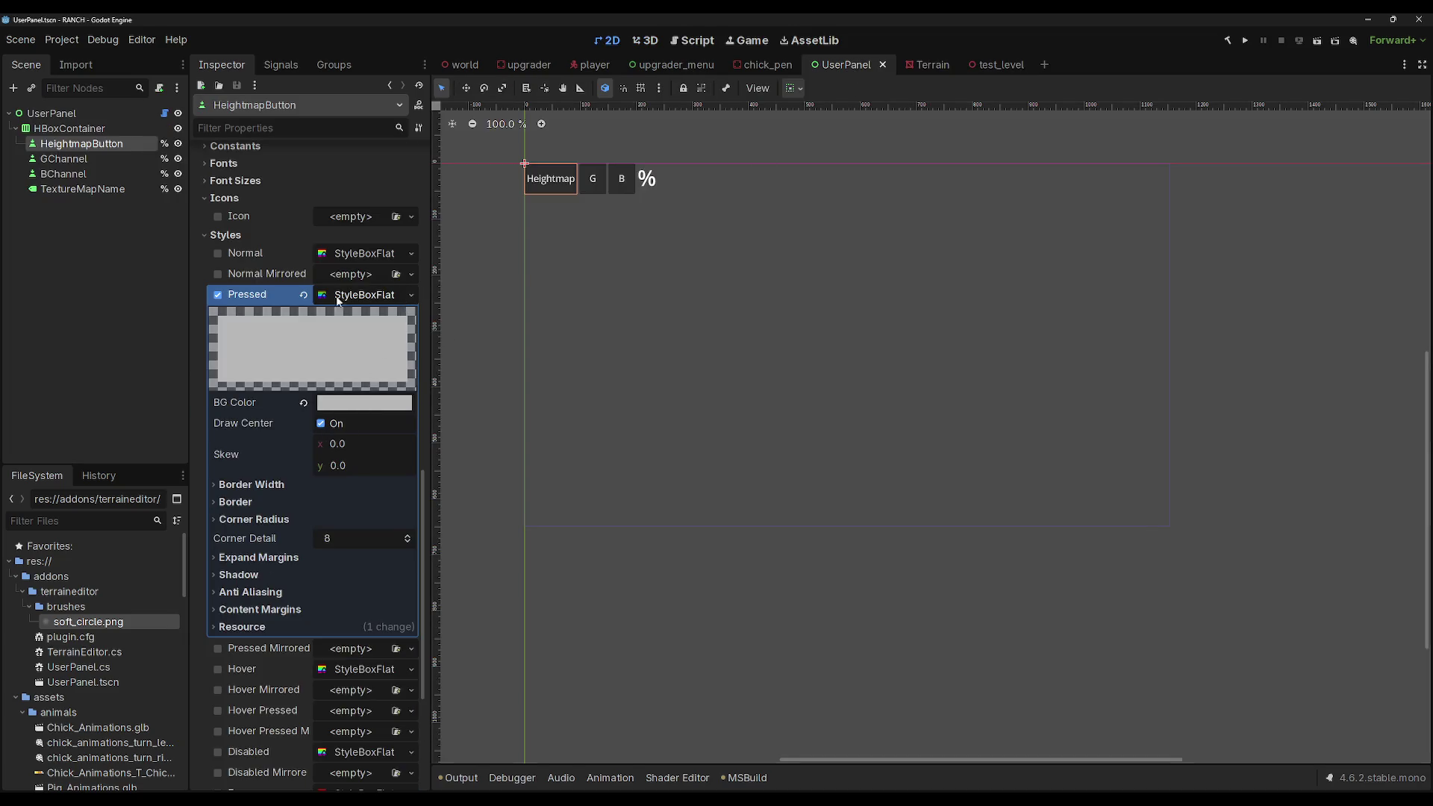
{"action": "left_click", "coordinate": [302, 296]}
{"action": "scroll", "coordinate": [266, 358], "scroll_direction": "down", "scroll_amount": 3}
{"action": "scroll", "coordinate": [264, 368], "scroll_direction": "up", "scroll_amount": 6}
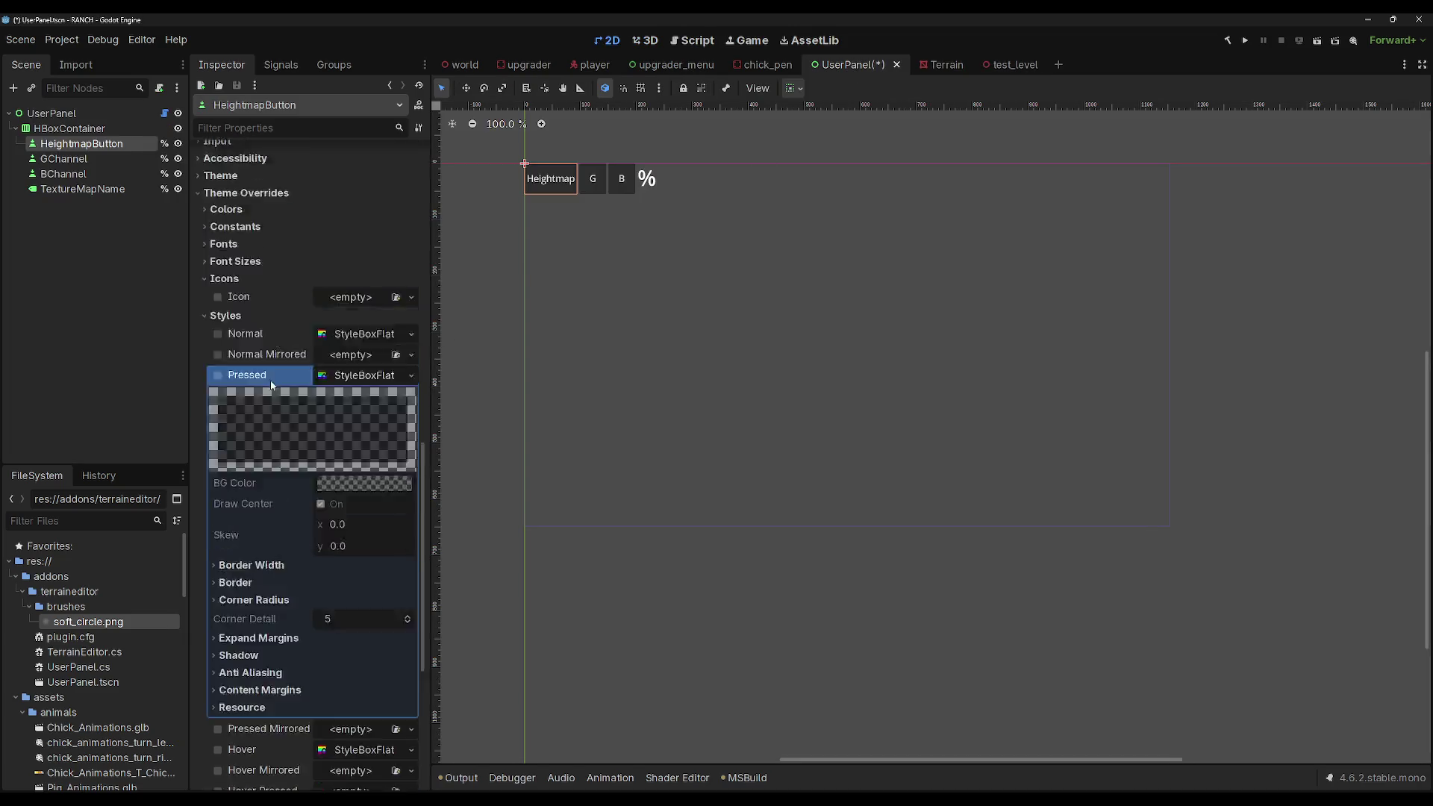
{"action": "scroll", "coordinate": [253, 468], "scroll_direction": "down", "scroll_amount": 3}
{"action": "scroll", "coordinate": [294, 447], "scroll_direction": "down", "scroll_amount": 3}
{"action": "scroll", "coordinate": [274, 552], "scroll_direction": "down", "scroll_amount": 2}
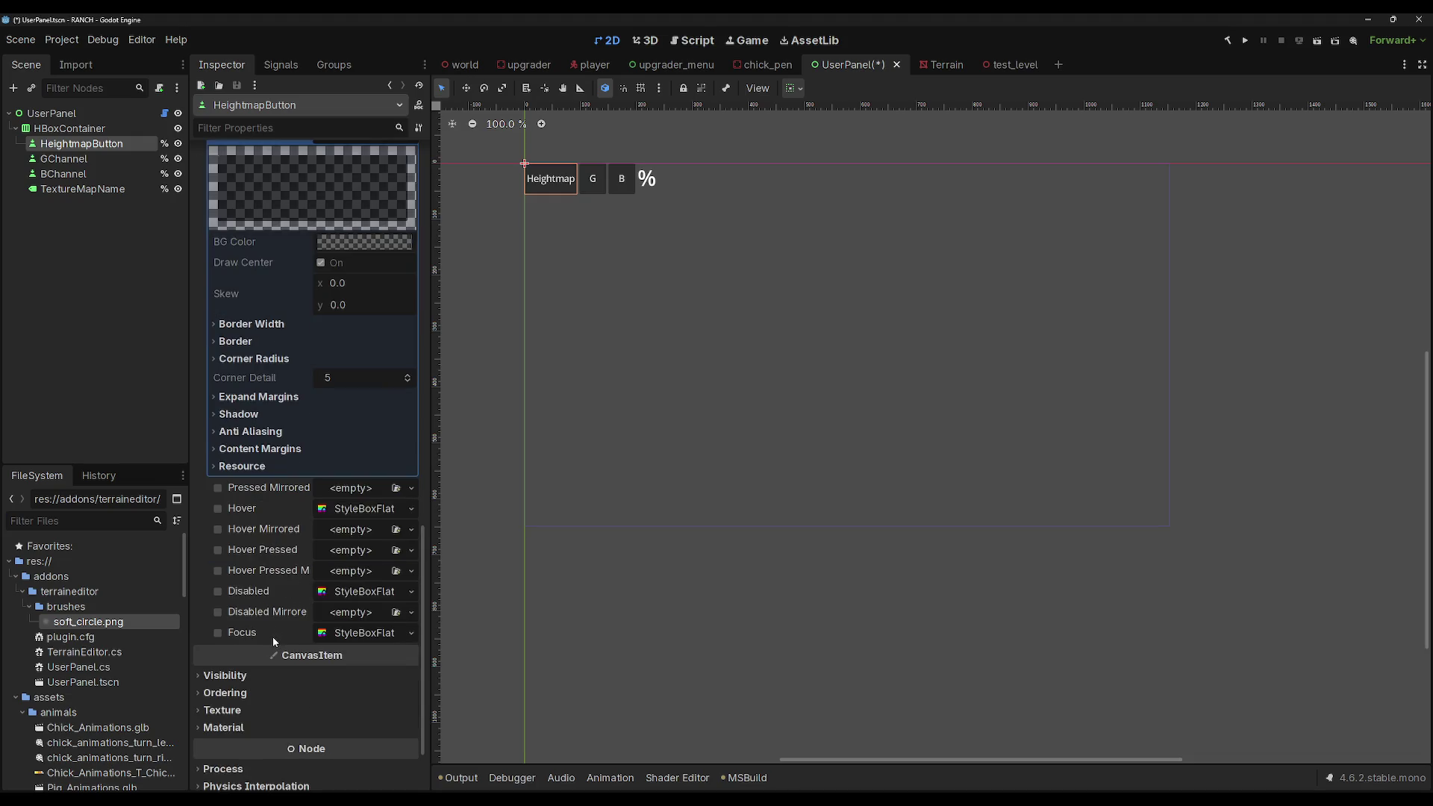
{"action": "scroll", "coordinate": [266, 648], "scroll_direction": "down", "scroll_amount": 2}
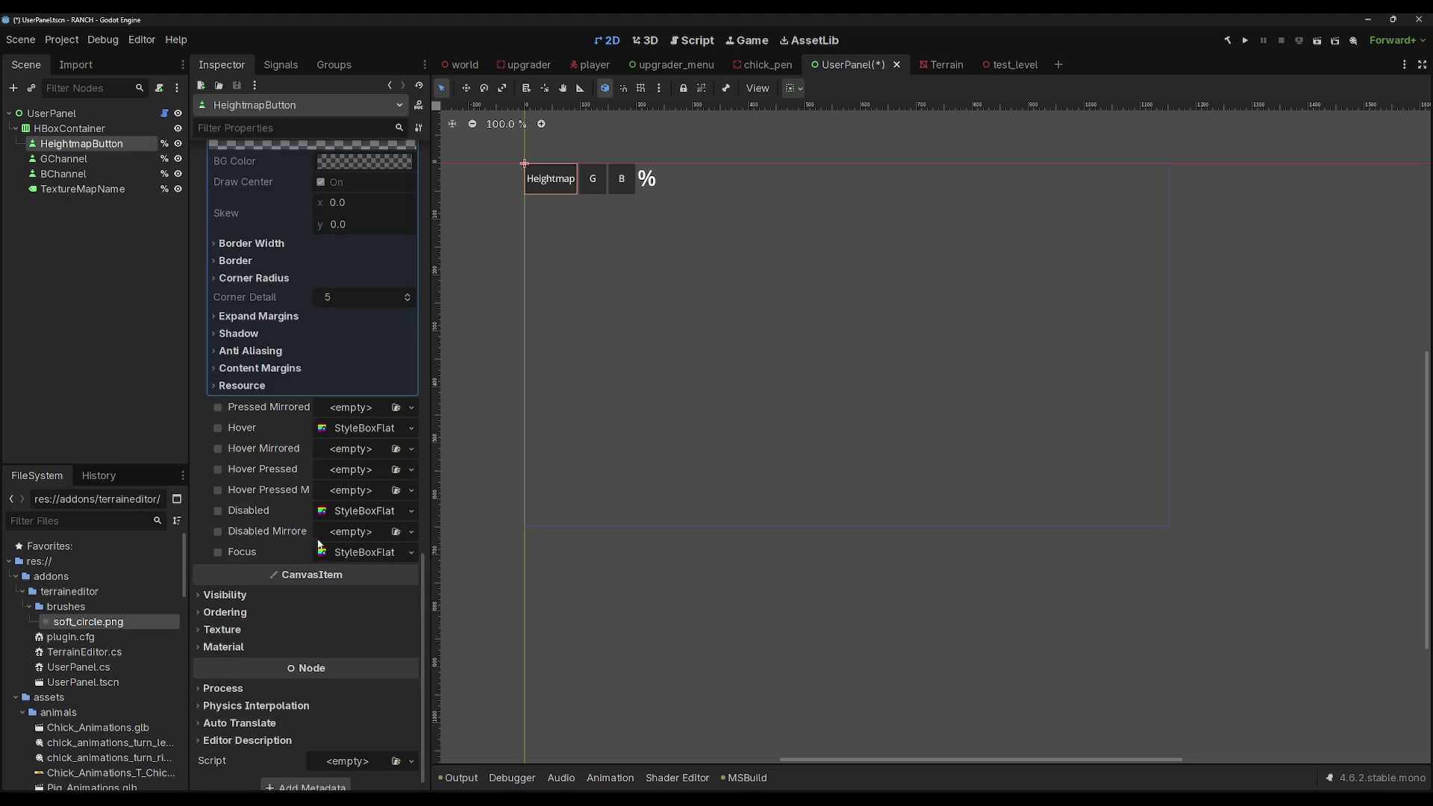
{"action": "scroll", "coordinate": [285, 408], "scroll_direction": "up", "scroll_amount": 4}
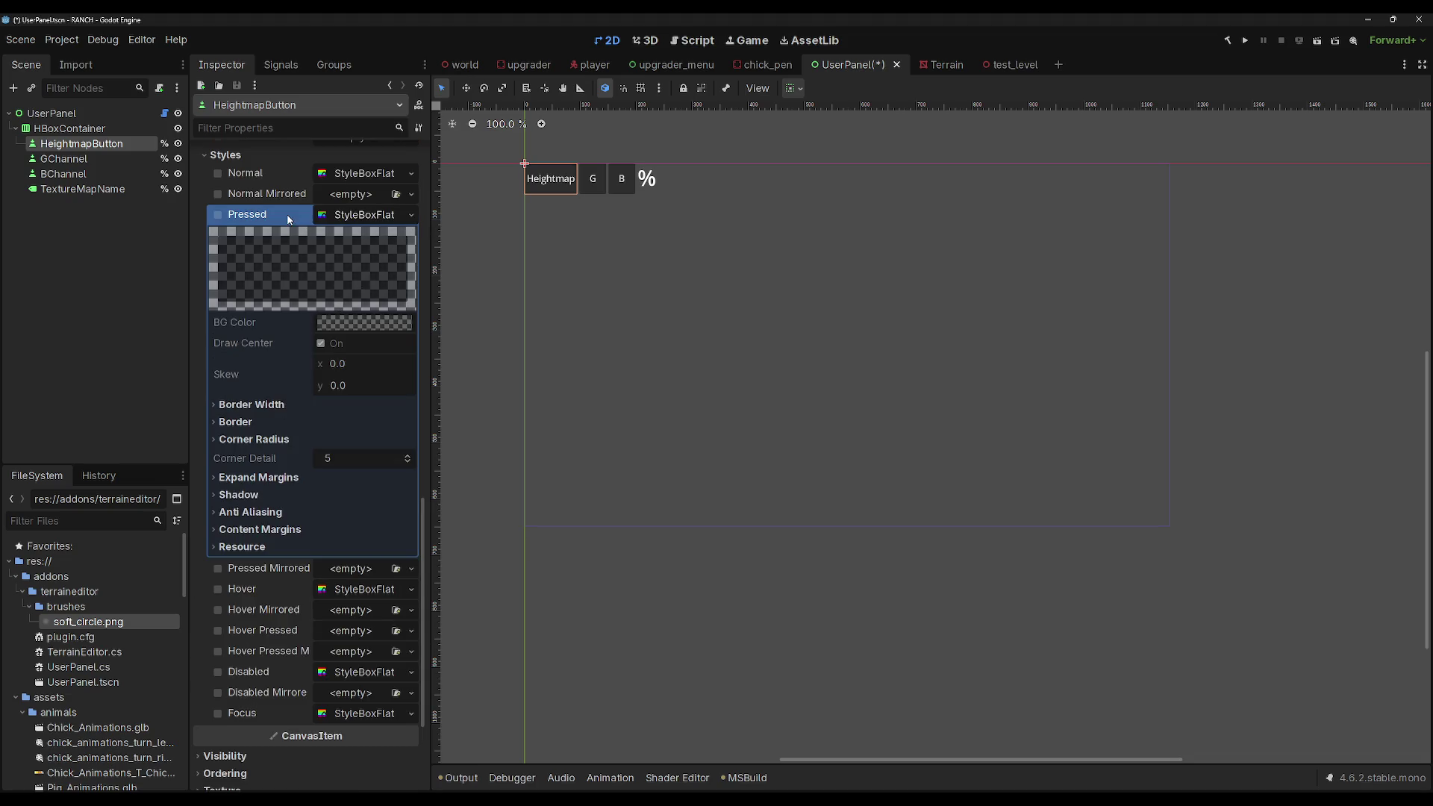
{"action": "scroll", "coordinate": [355, 223], "scroll_direction": "up", "scroll_amount": 15}
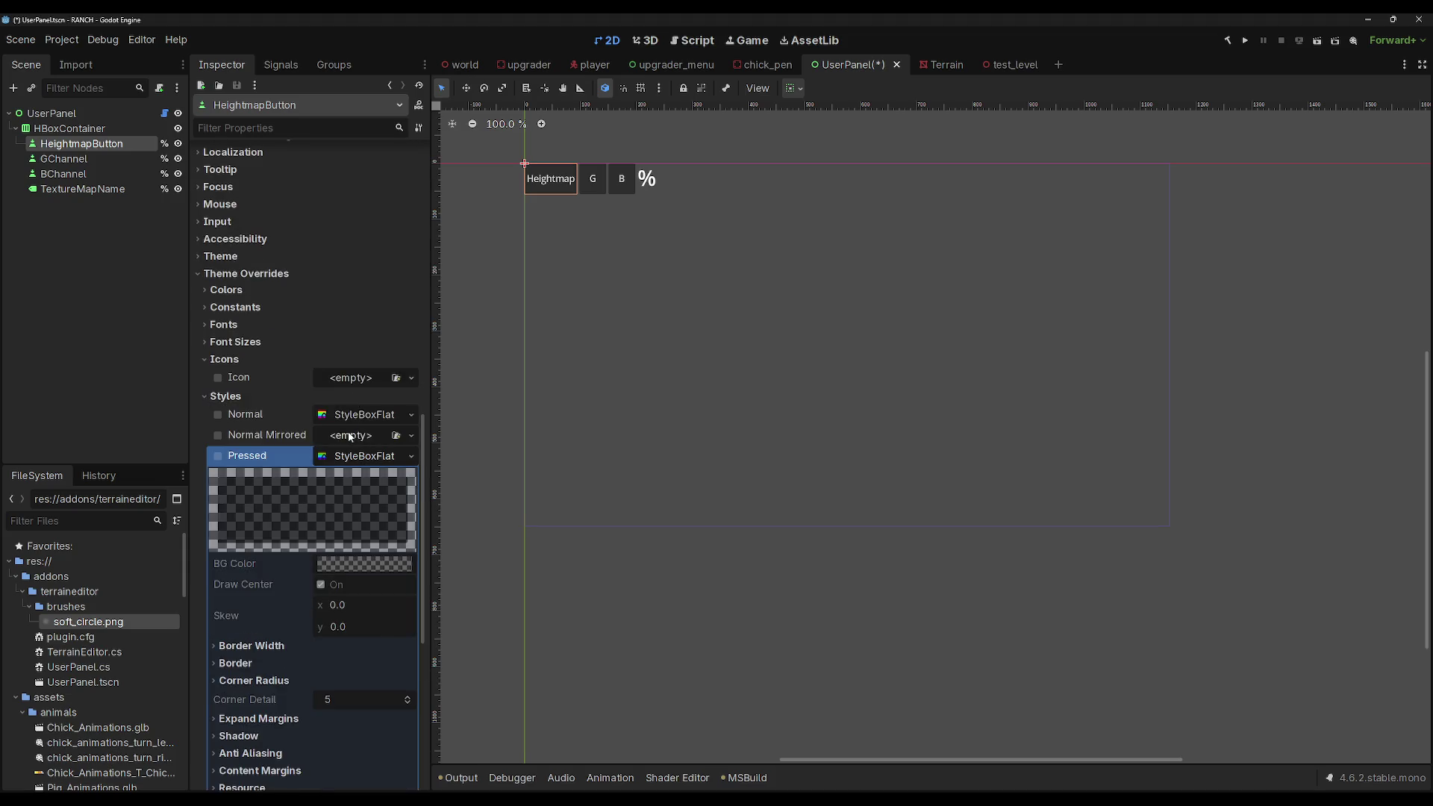
{"action": "scroll", "coordinate": [258, 381], "scroll_direction": "down", "scroll_amount": 7}
{"action": "scroll", "coordinate": [258, 380], "scroll_direction": "up", "scroll_amount": 7}
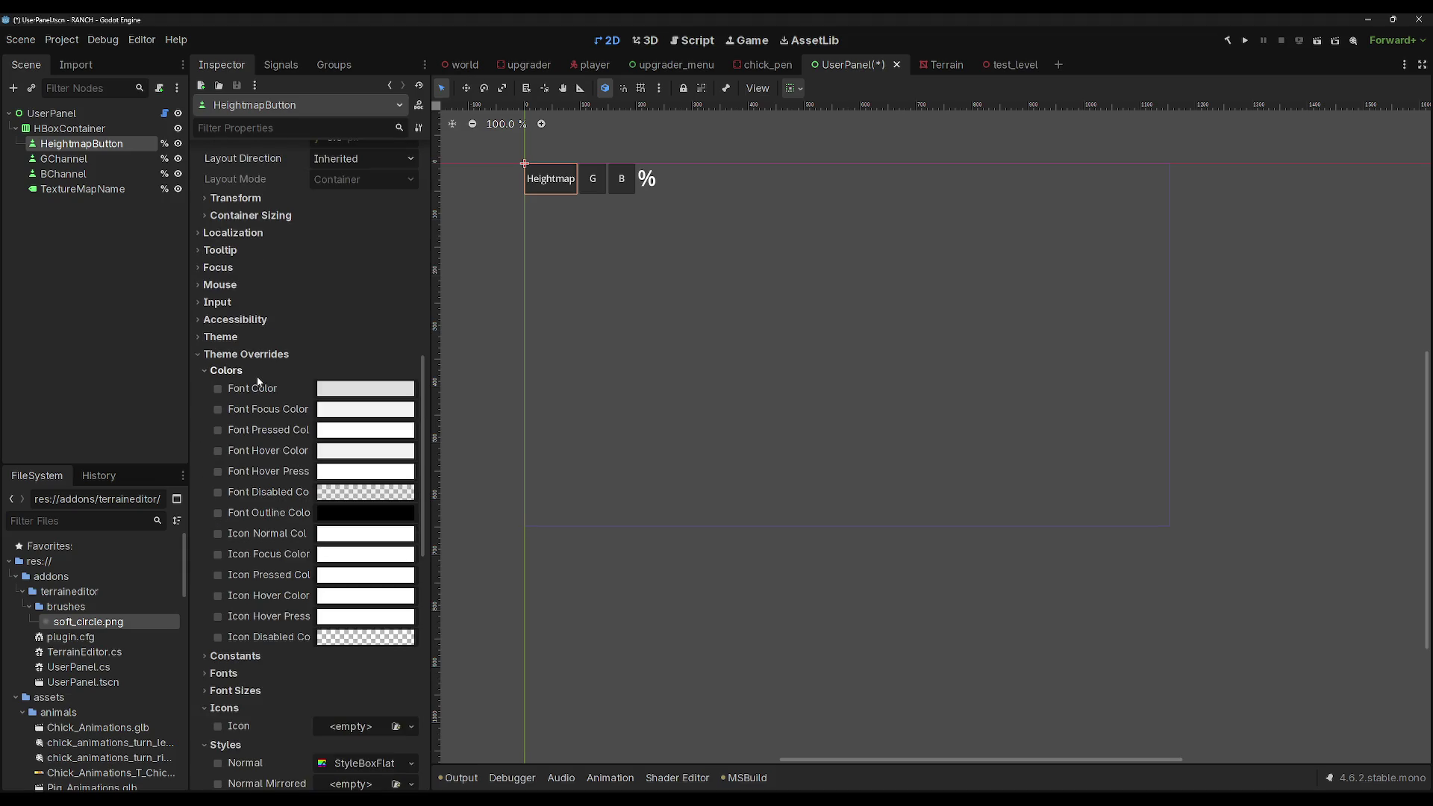
Step: Collapse the Colors and Constants override groups and look over the button's remaining overrides
{"action": "left_click", "coordinate": [258, 375]}
{"action": "left_click", "coordinate": [257, 388]}
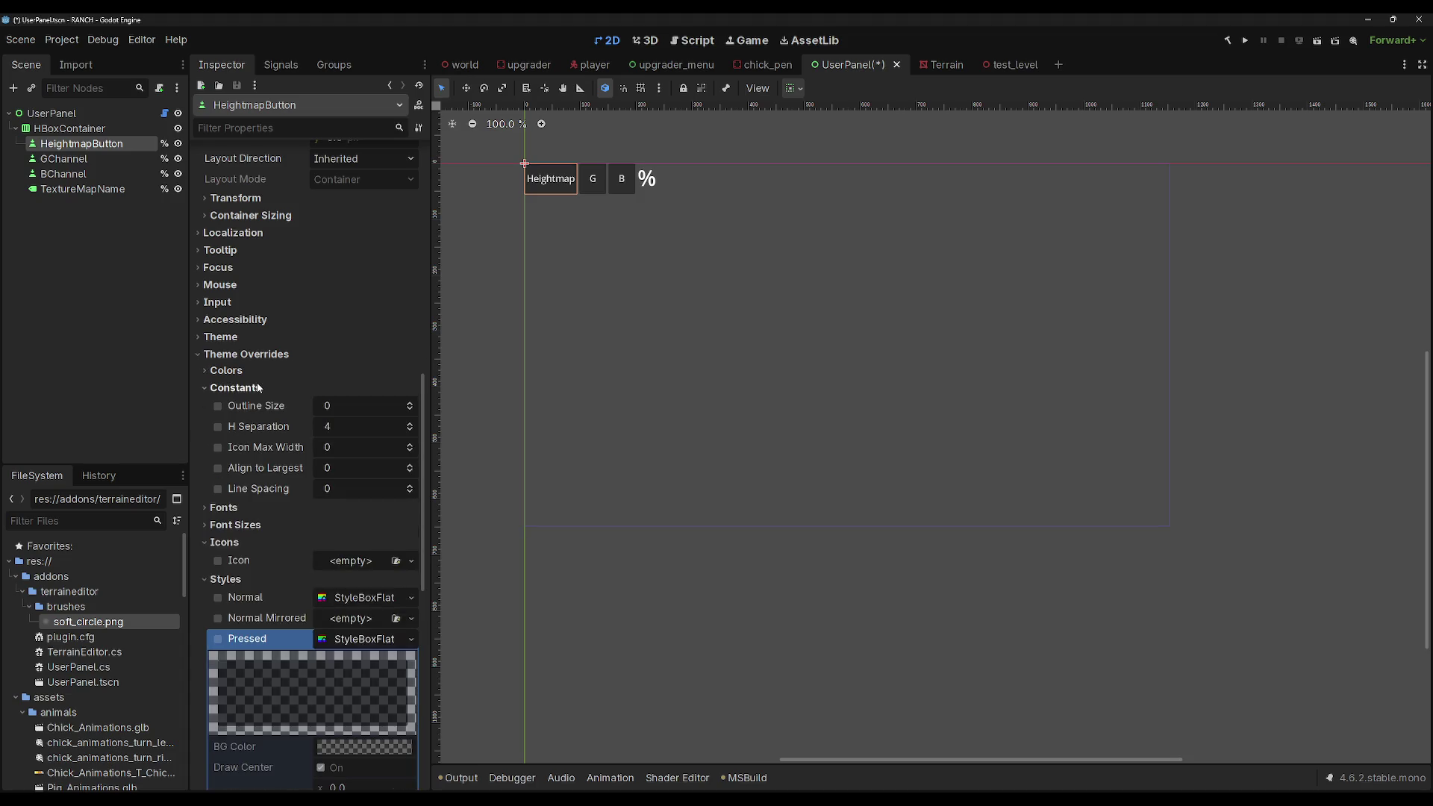
{"action": "left_click", "coordinate": [257, 387]}
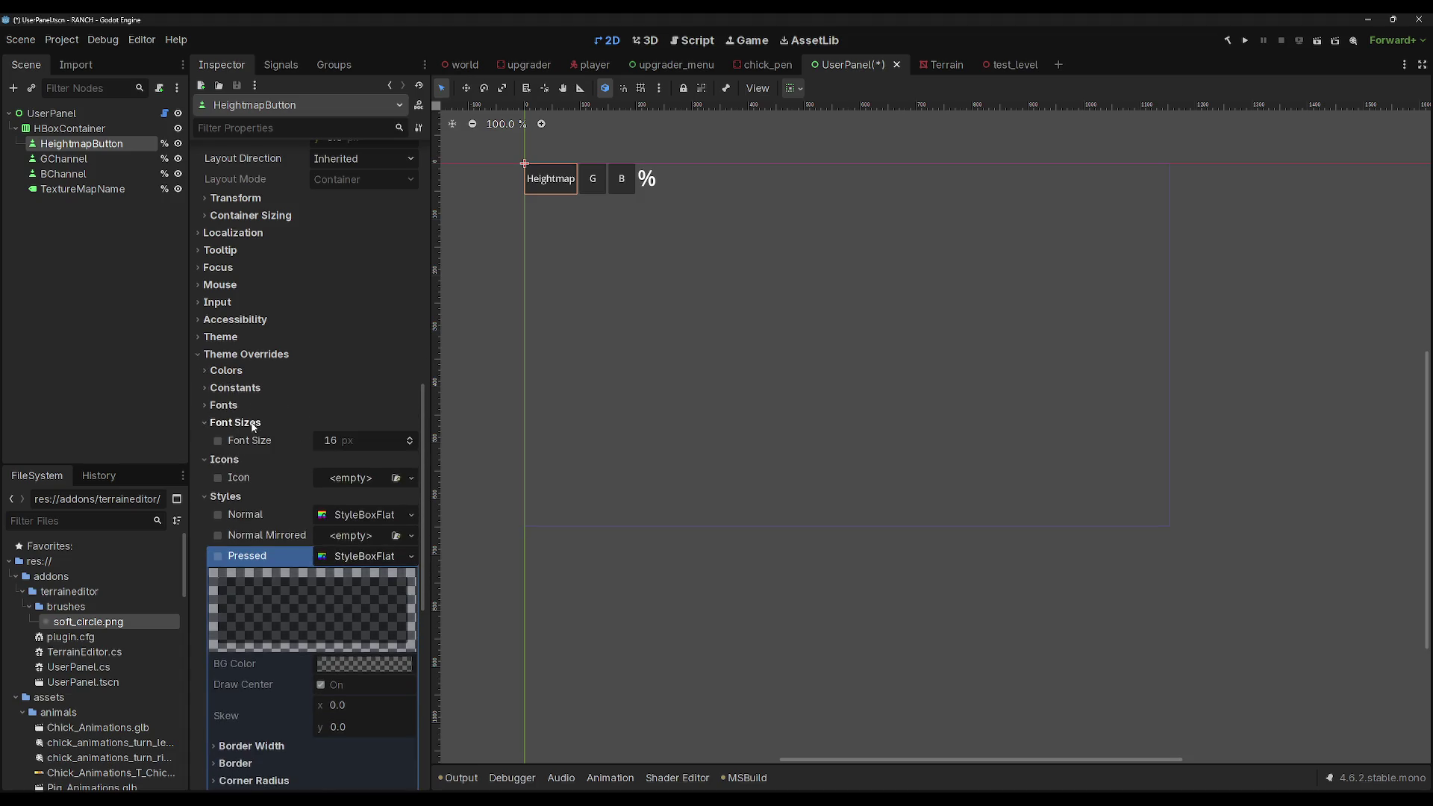
{"action": "scroll", "coordinate": [276, 487], "scroll_direction": "up", "scroll_amount": 4}
{"action": "scroll", "coordinate": [281, 505], "scroll_direction": "up", "scroll_amount": 13}
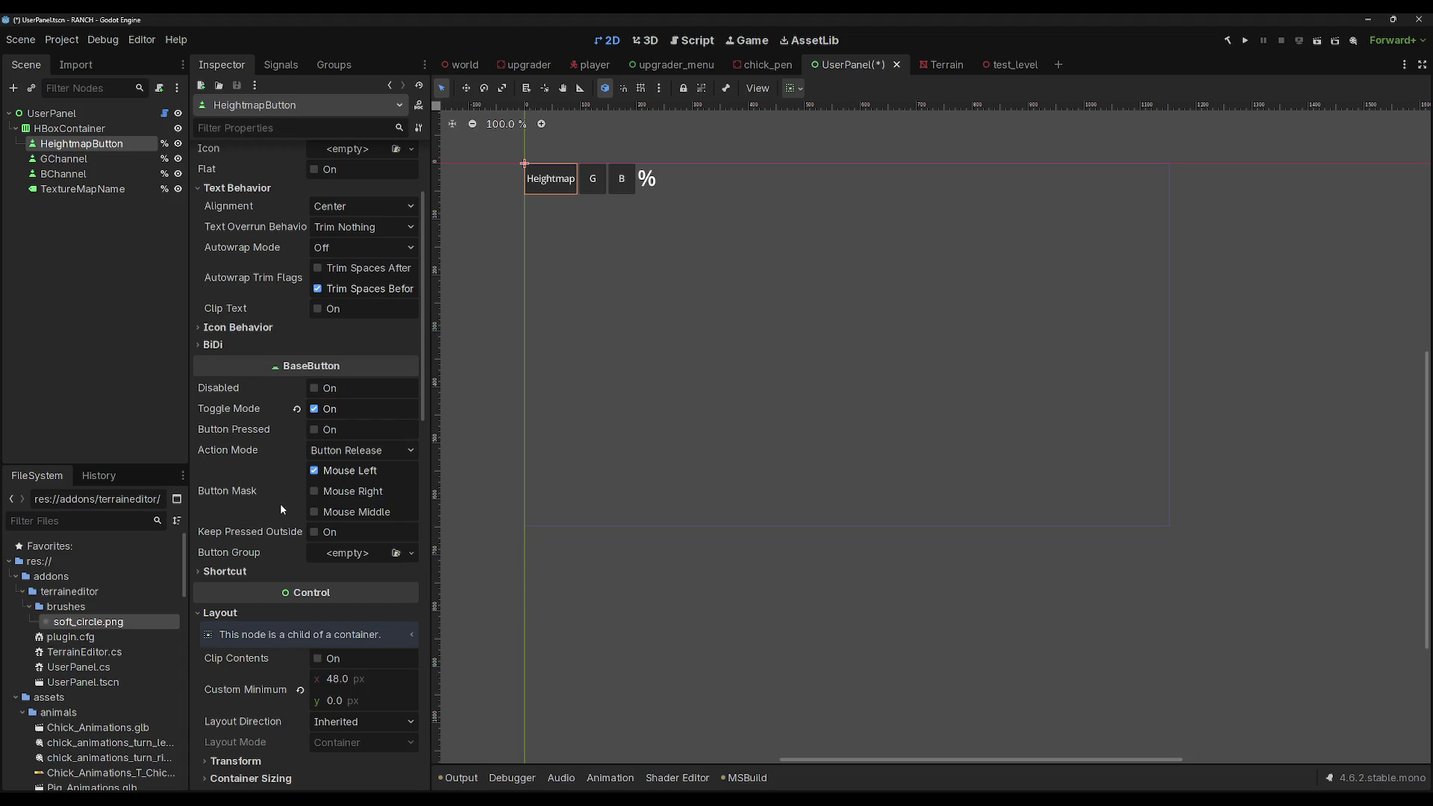
{"action": "scroll", "coordinate": [281, 506], "scroll_direction": "down", "scroll_amount": 15}
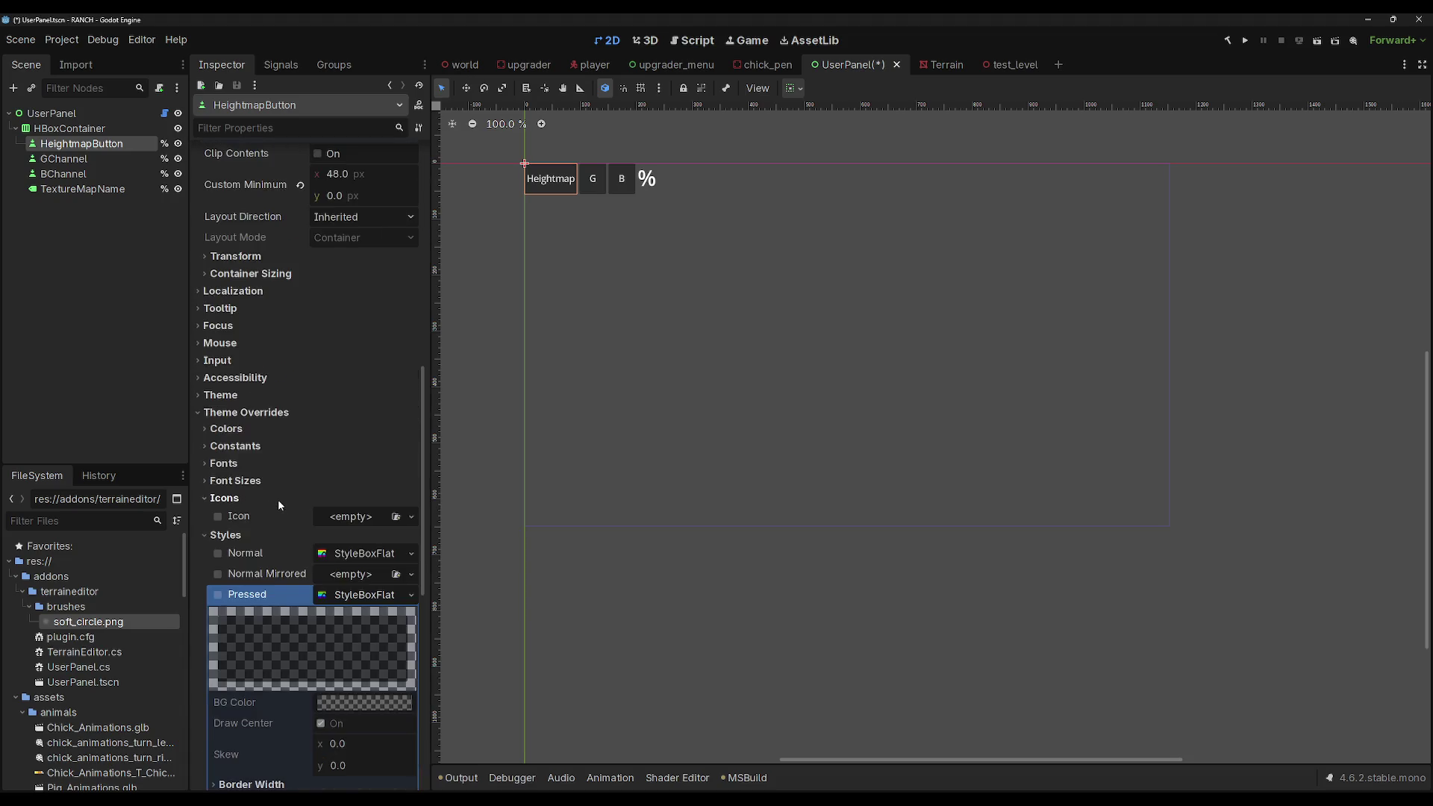
{"action": "scroll", "coordinate": [278, 492], "scroll_direction": "down", "scroll_amount": 5}
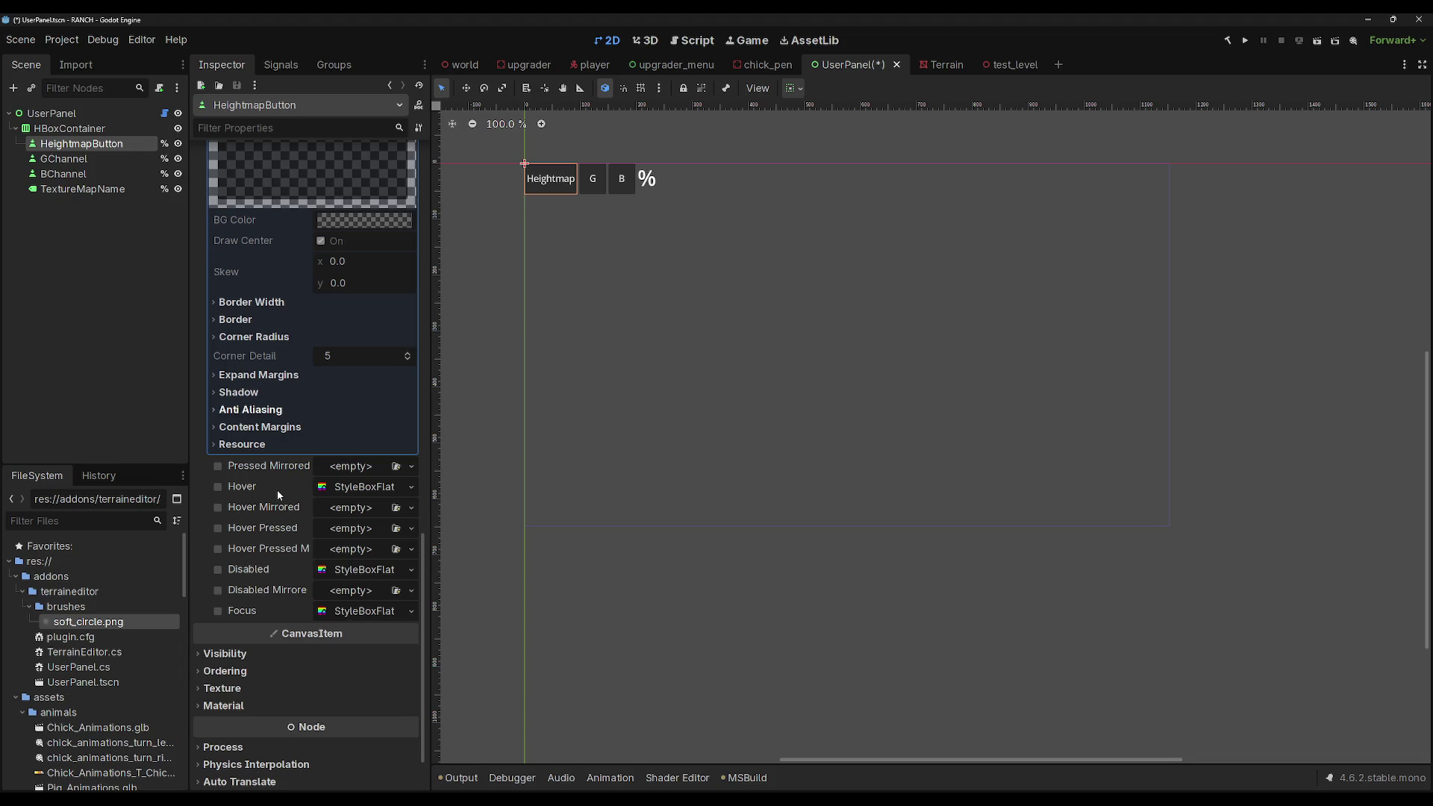
{"action": "scroll", "coordinate": [276, 490], "scroll_direction": "up", "scroll_amount": 5}
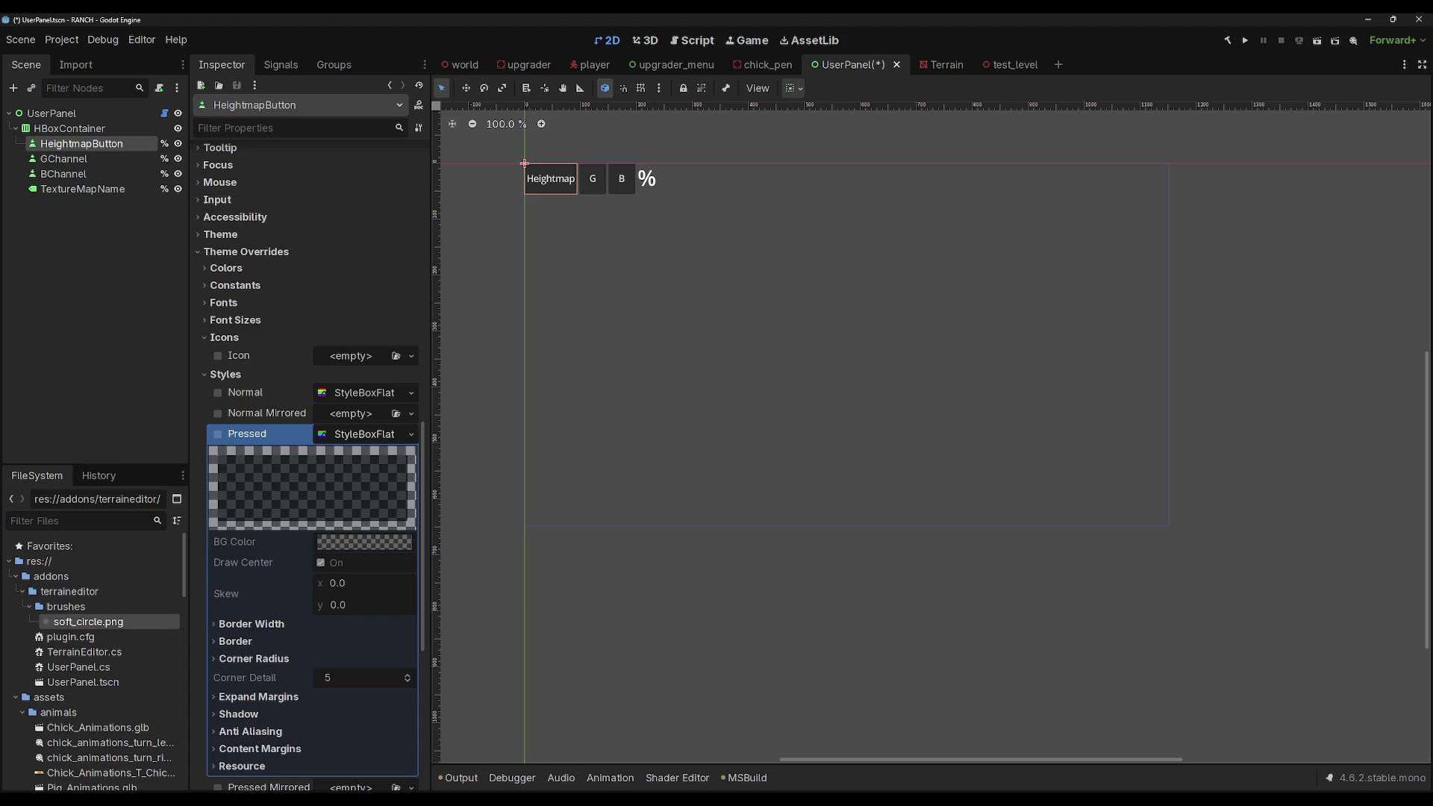
{"action": "key", "text": "alt+Tab"}
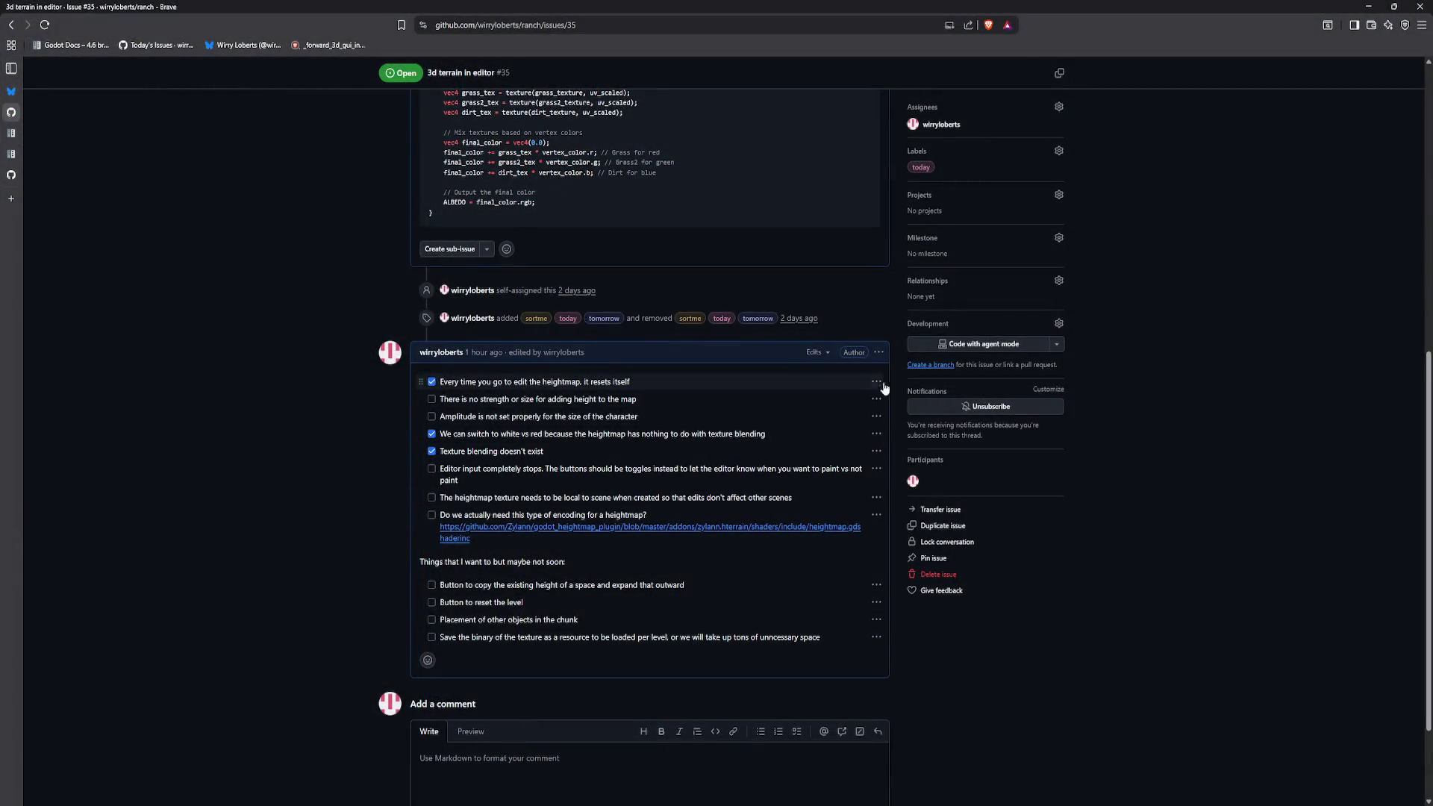
Step: Edit the issue #35 task comment to add a "Make it easier to see when toggled" task
{"action": "left_click", "coordinate": [879, 358]}
{"action": "left_click", "coordinate": [914, 472]}
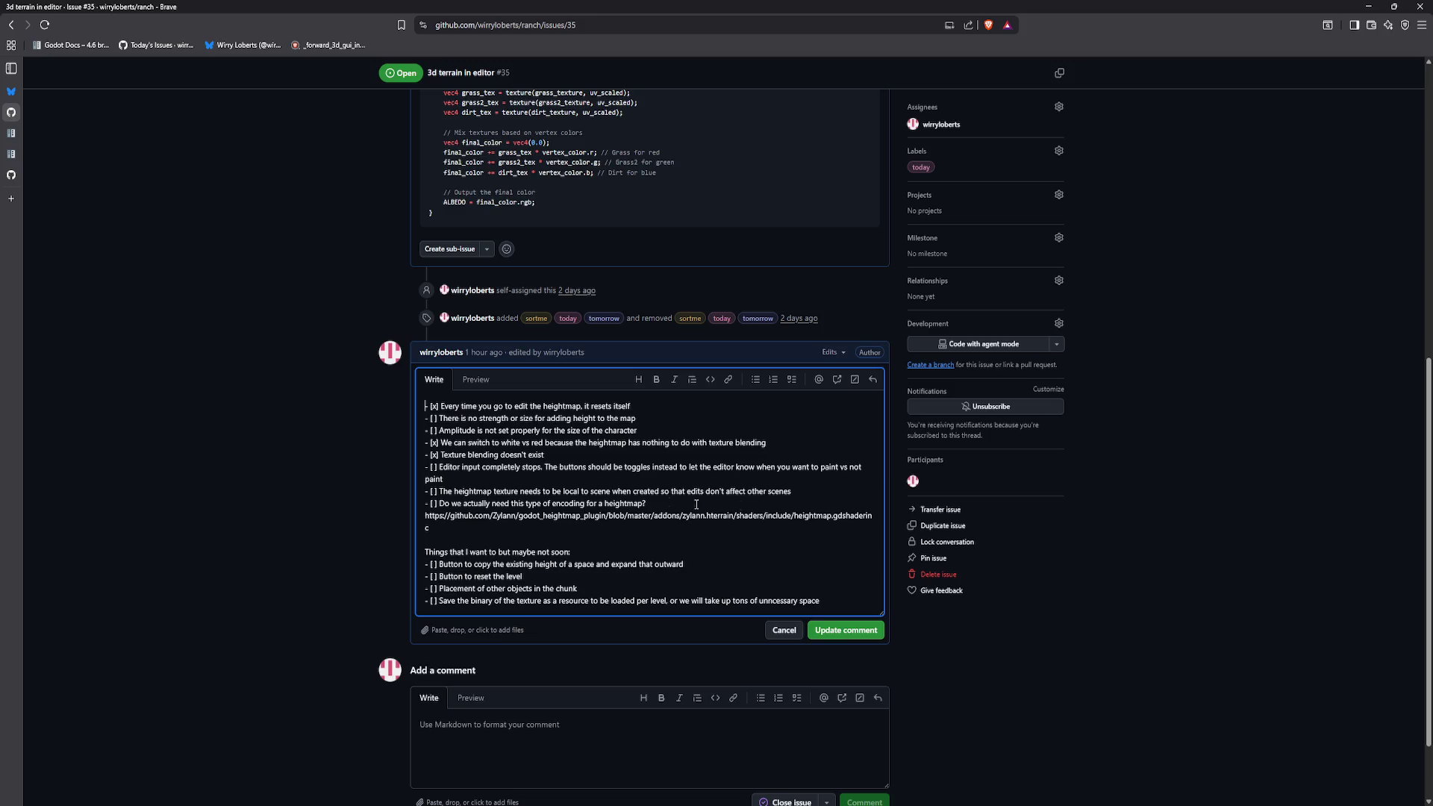
{"action": "key", "text": "Return"}
{"action": "type", "text": "- [ ] Make it eas"}
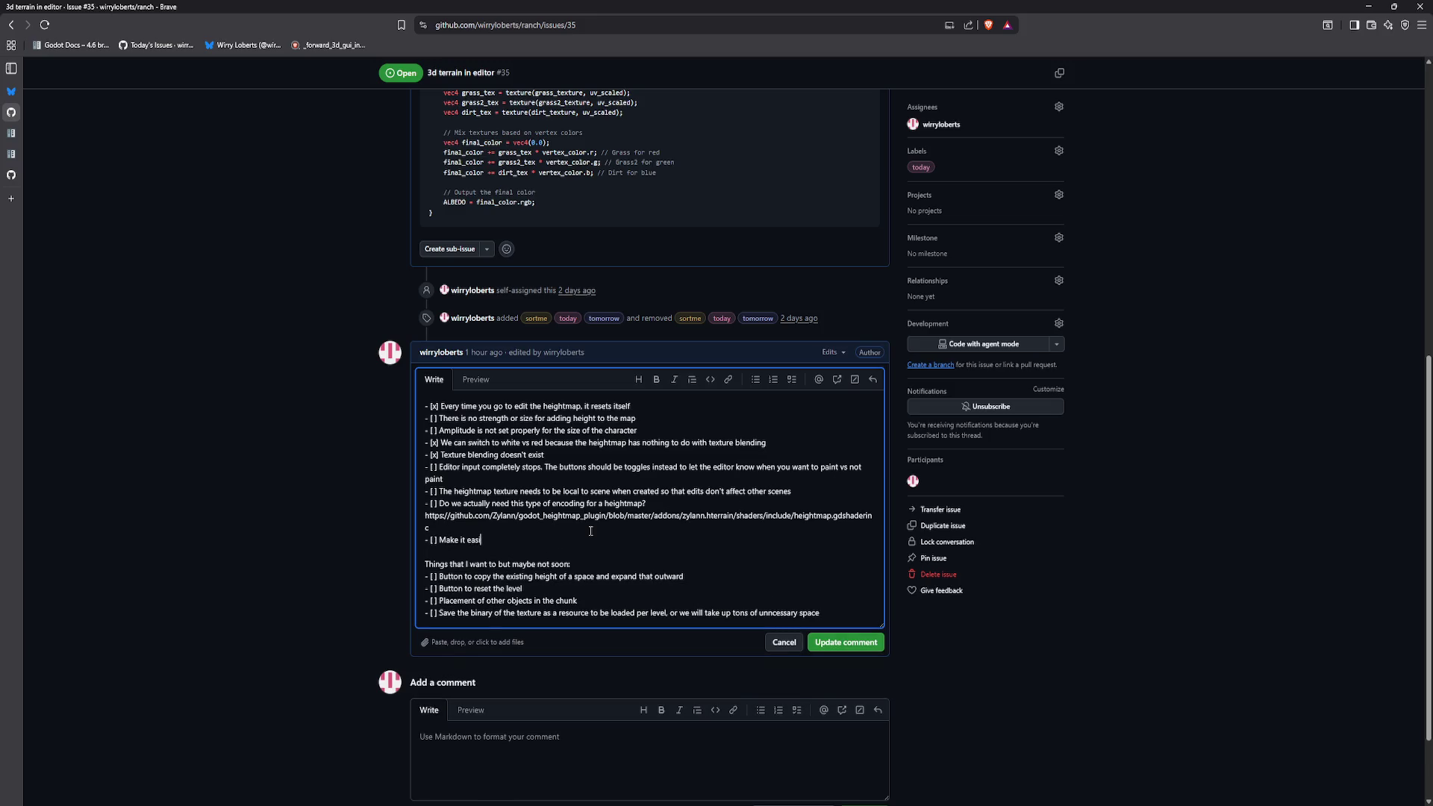
{"action": "type", "text": "er to see when toggled"}
{"action": "left_click", "coordinate": [846, 641]}
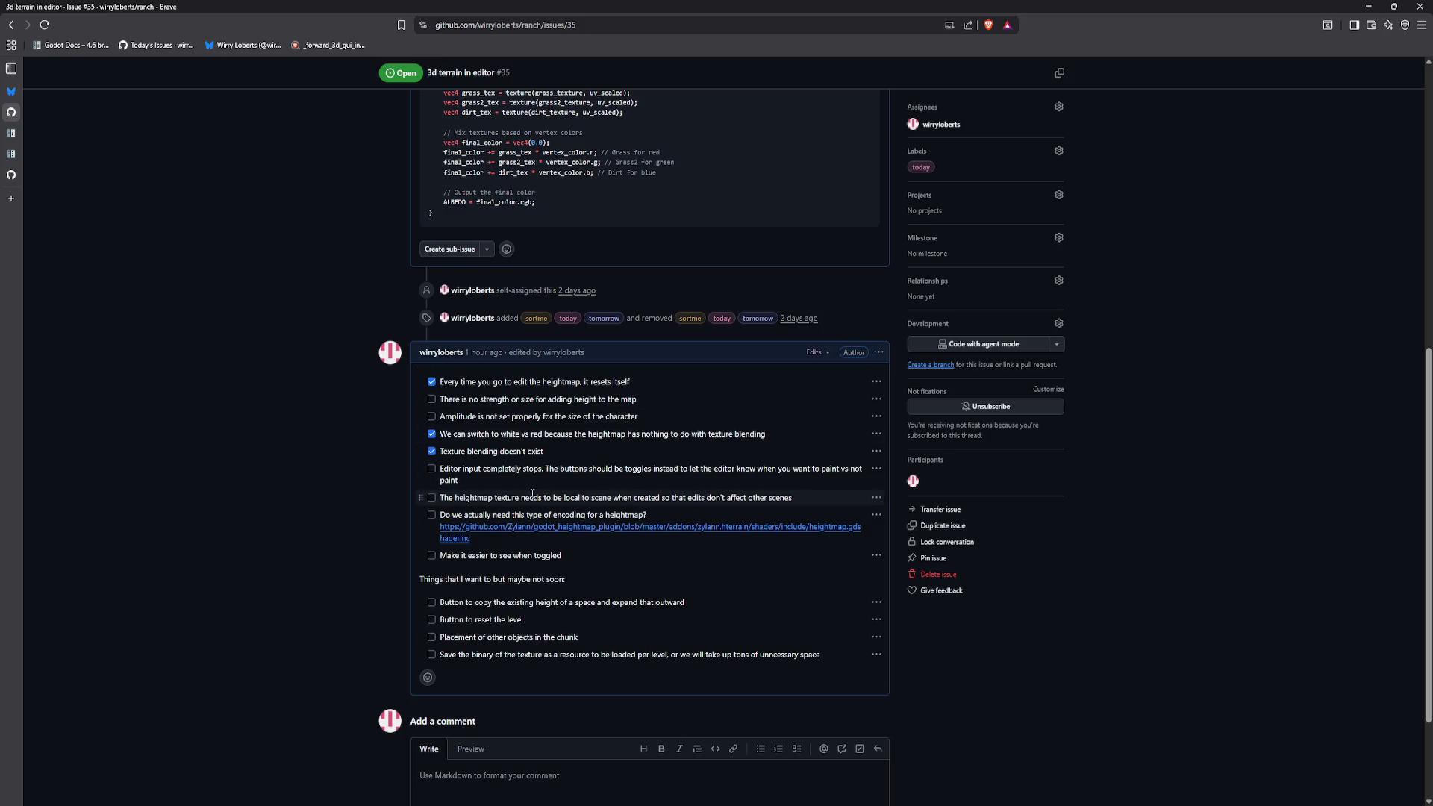
Step: Tick the local-to-scene heightmap texture and editor-input tasks as done
{"action": "left_click", "coordinate": [431, 497]}
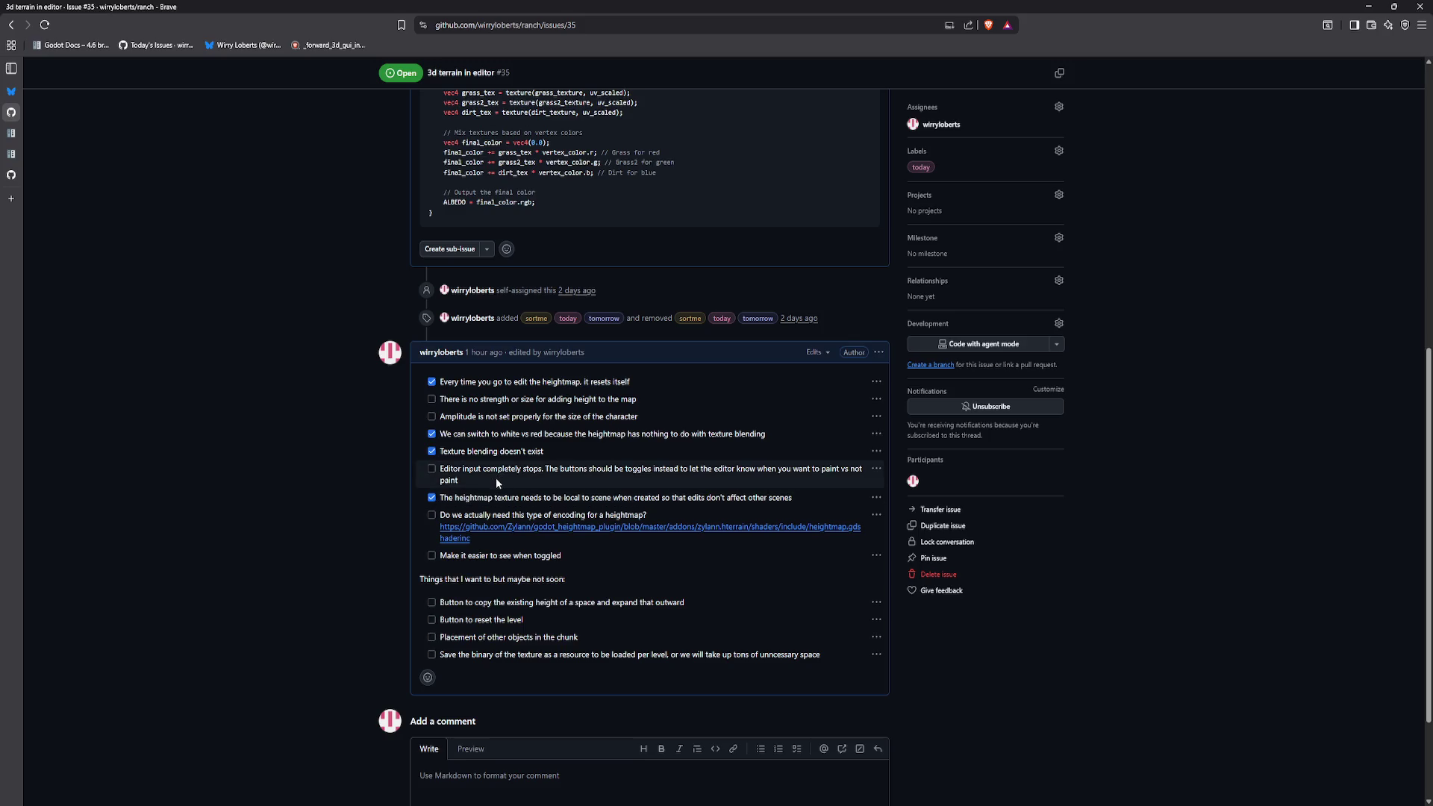
{"action": "left_click", "coordinate": [432, 471]}
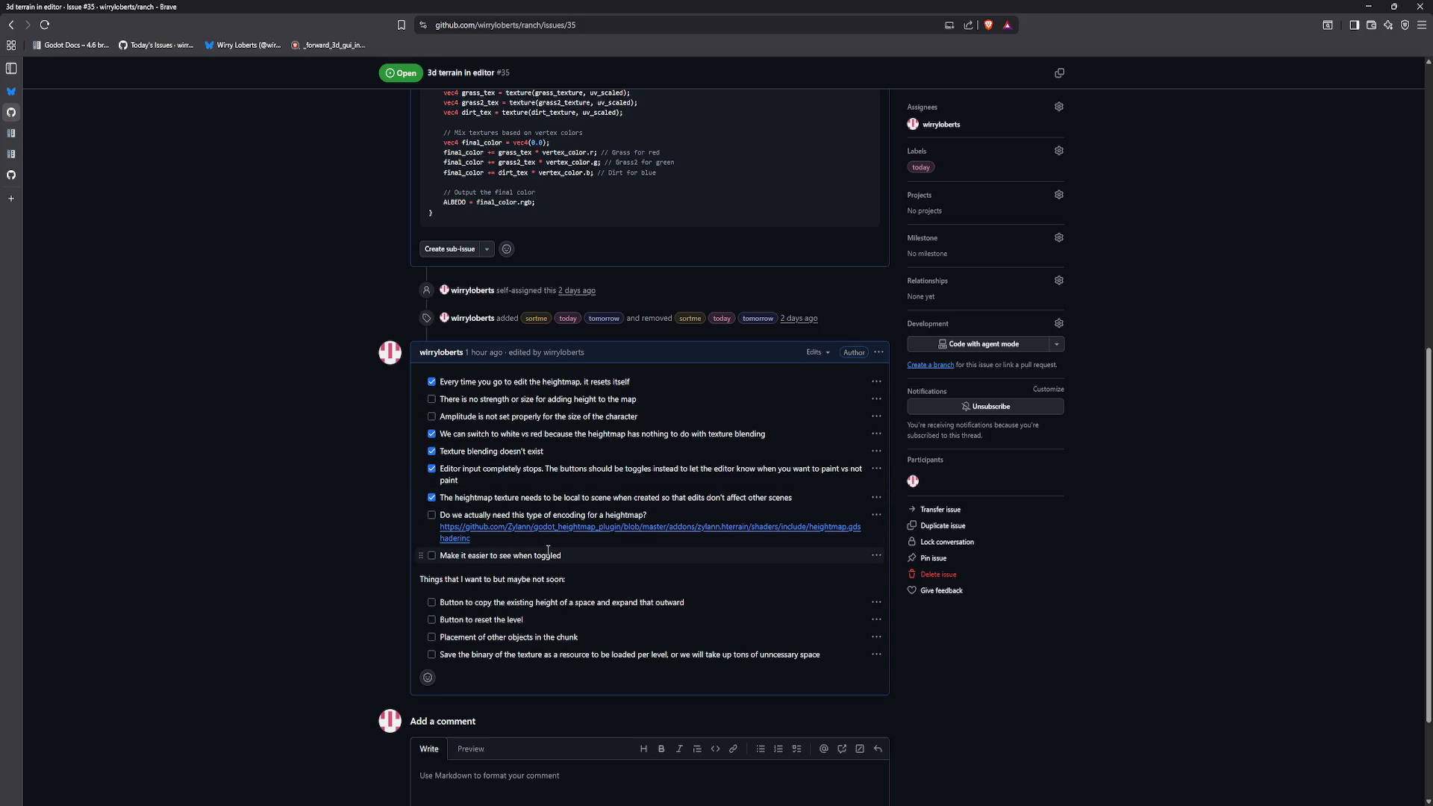
{"action": "scroll", "coordinate": [548, 552], "scroll_direction": "down", "scroll_amount": 1}
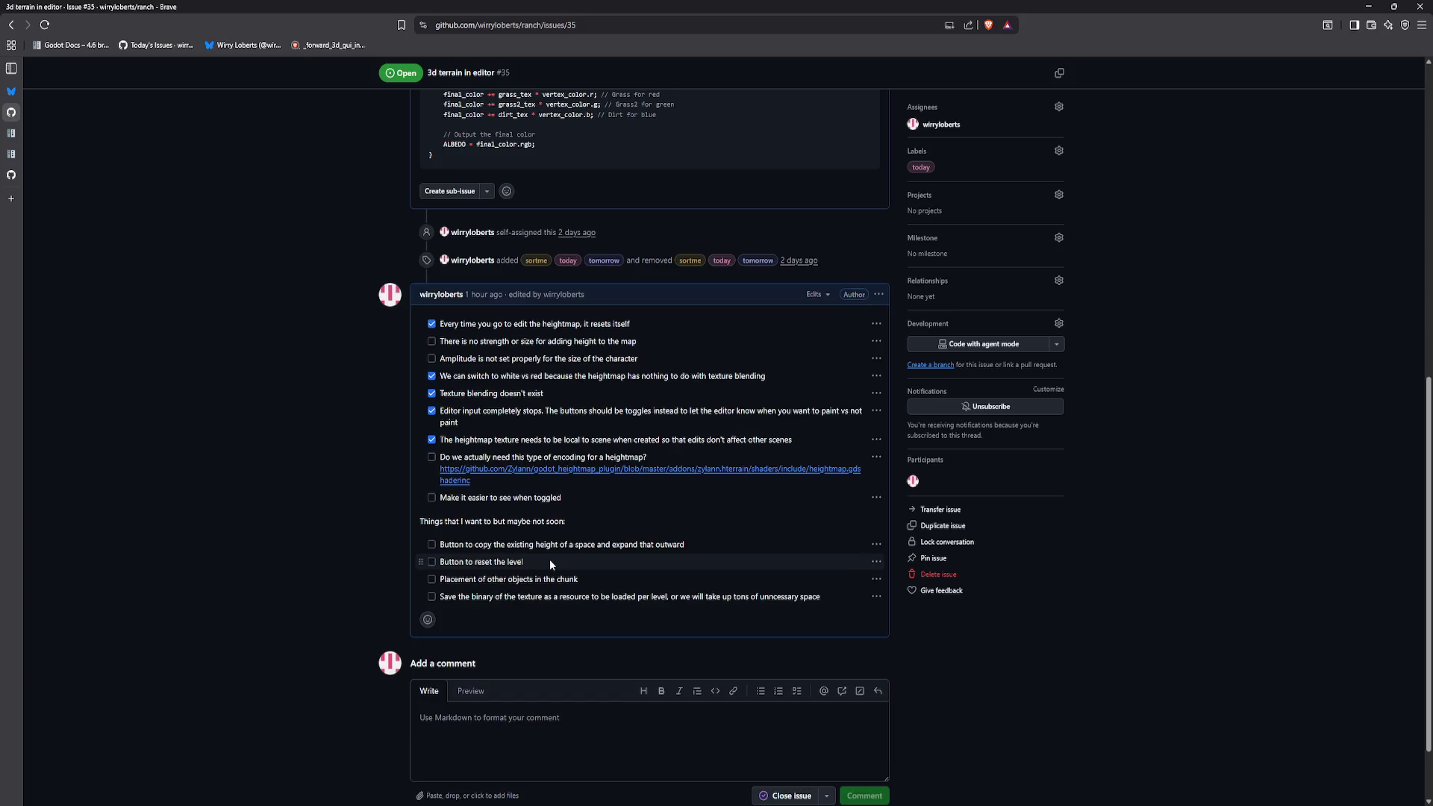
{"action": "scroll", "coordinate": [549, 559], "scroll_direction": "up", "scroll_amount": 10}
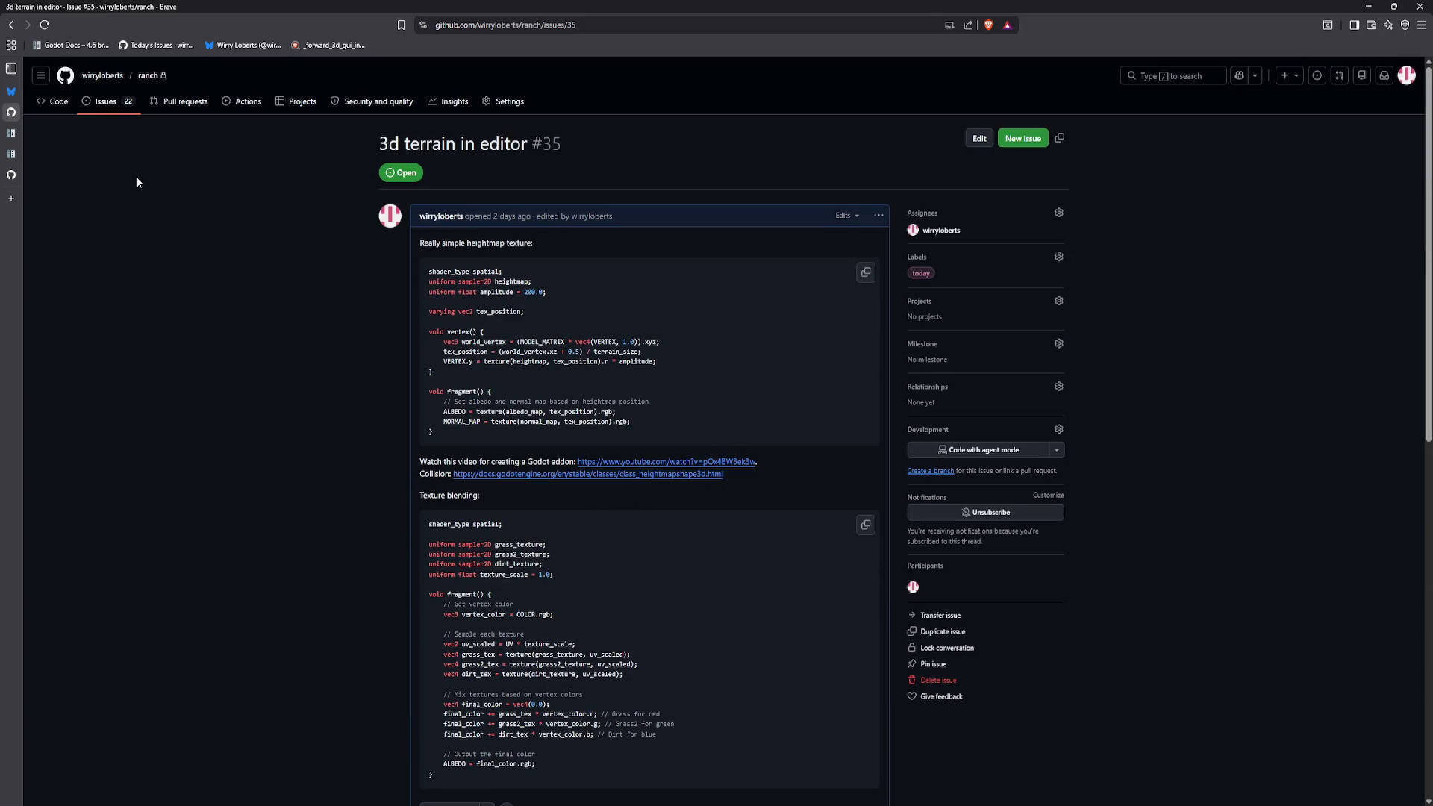
{"action": "key", "text": "alt+Tab"}
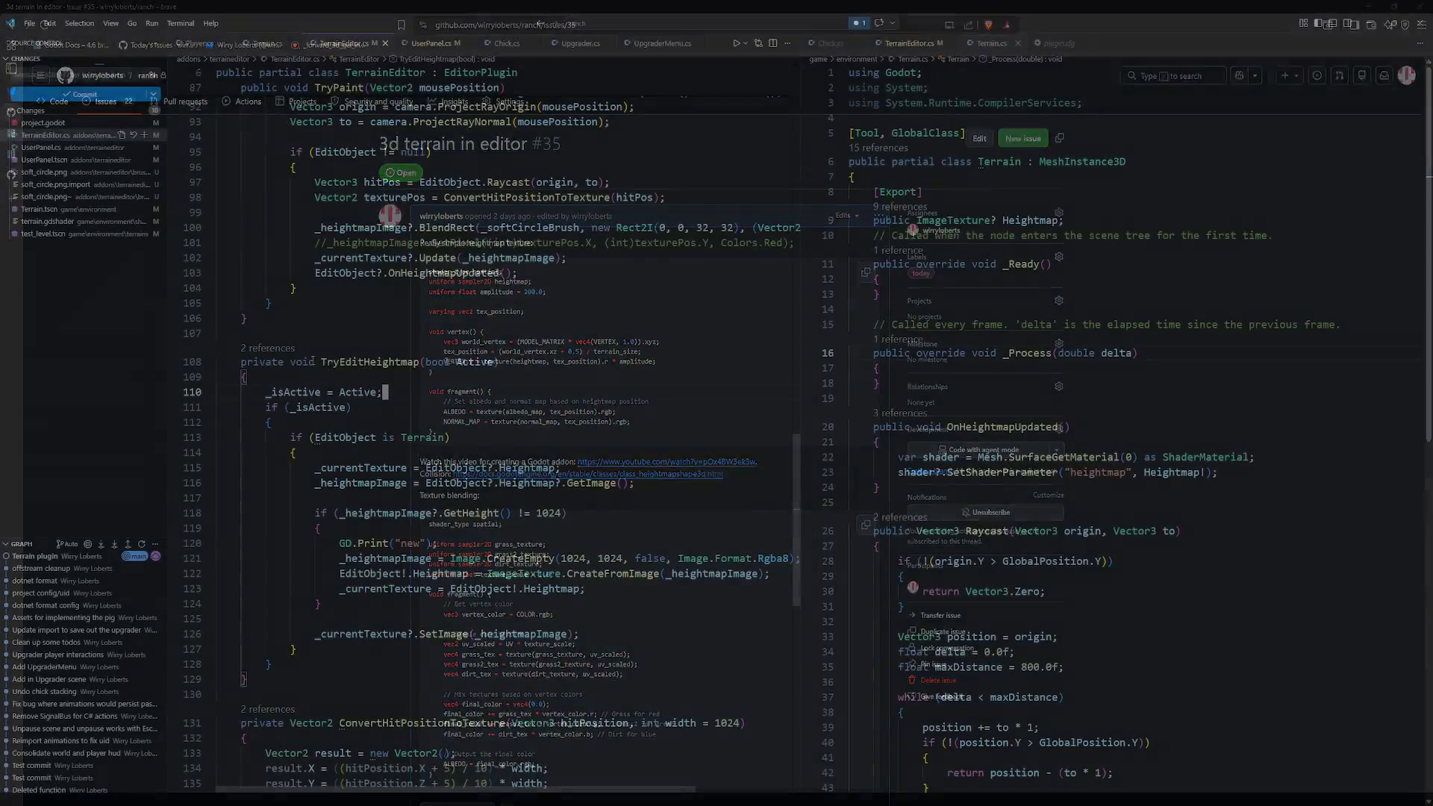
Step: Add soft_circle.png~ to .gitignore, then review the terrain.gdshader and .gitignore diffs
{"action": "left_click", "coordinate": [75, 123]}
{"action": "left_click", "coordinate": [75, 221]}
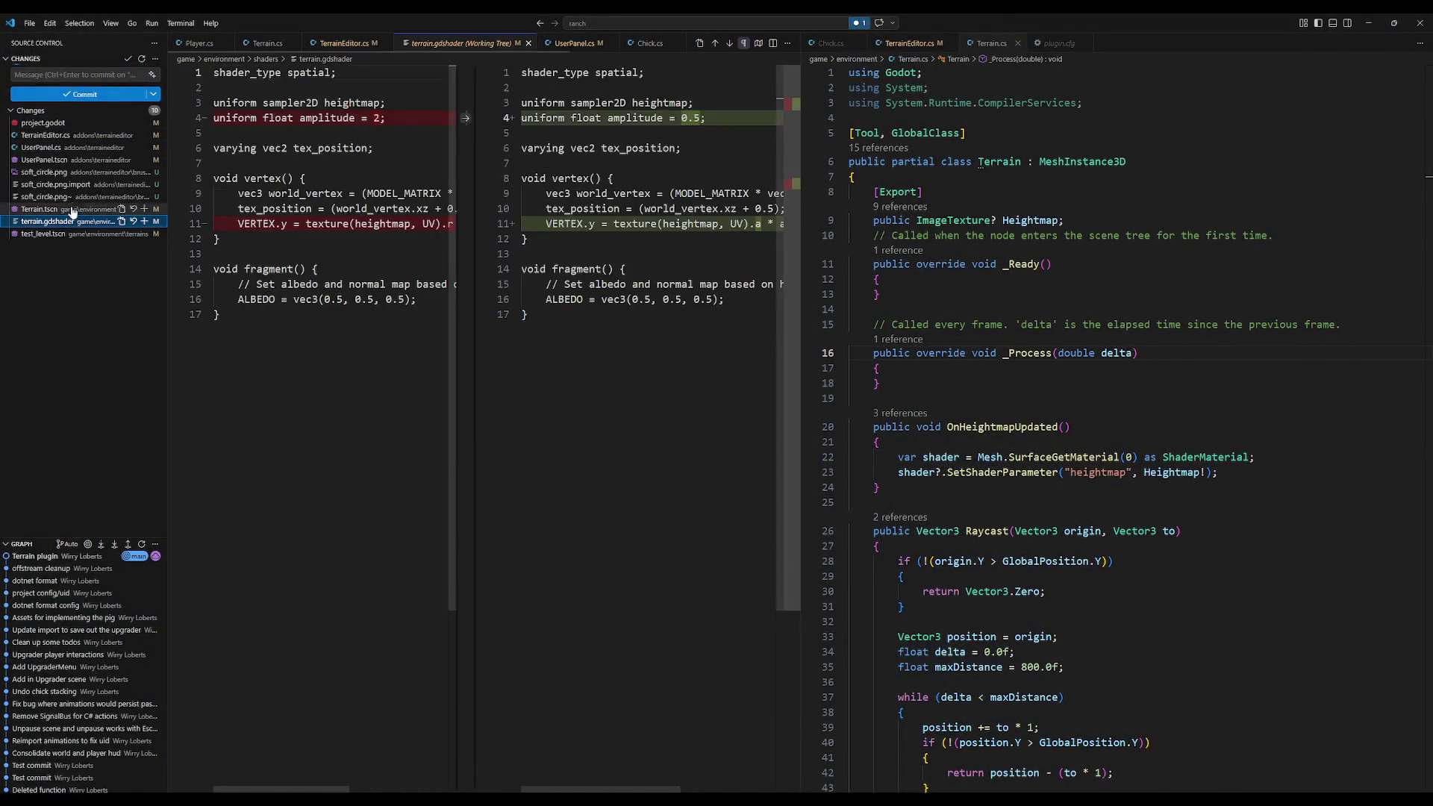
{"action": "left_click", "coordinate": [78, 196]}
{"action": "right_click", "coordinate": [78, 197]}
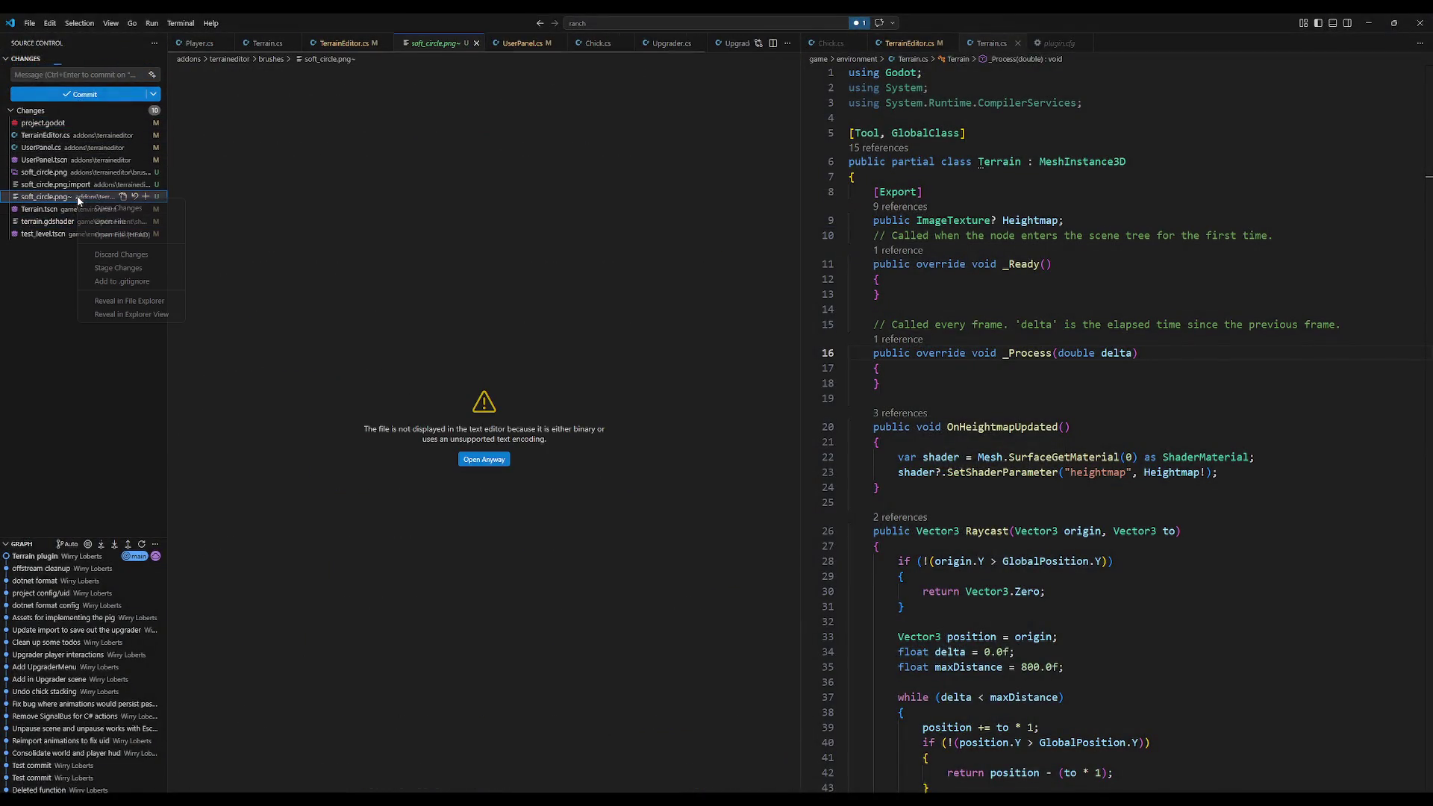
{"action": "left_click", "coordinate": [145, 282]}
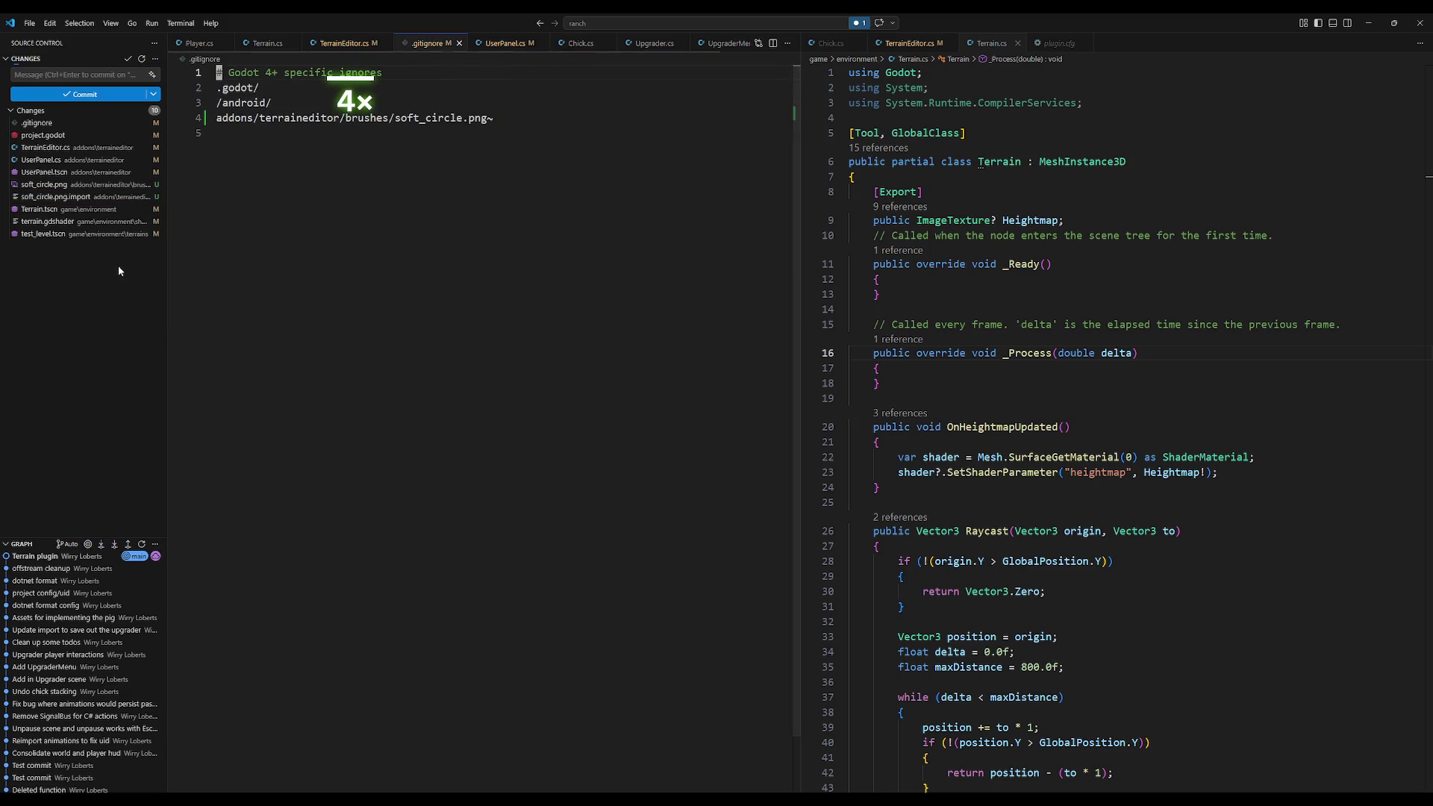
{"action": "left_click", "coordinate": [69, 227]}
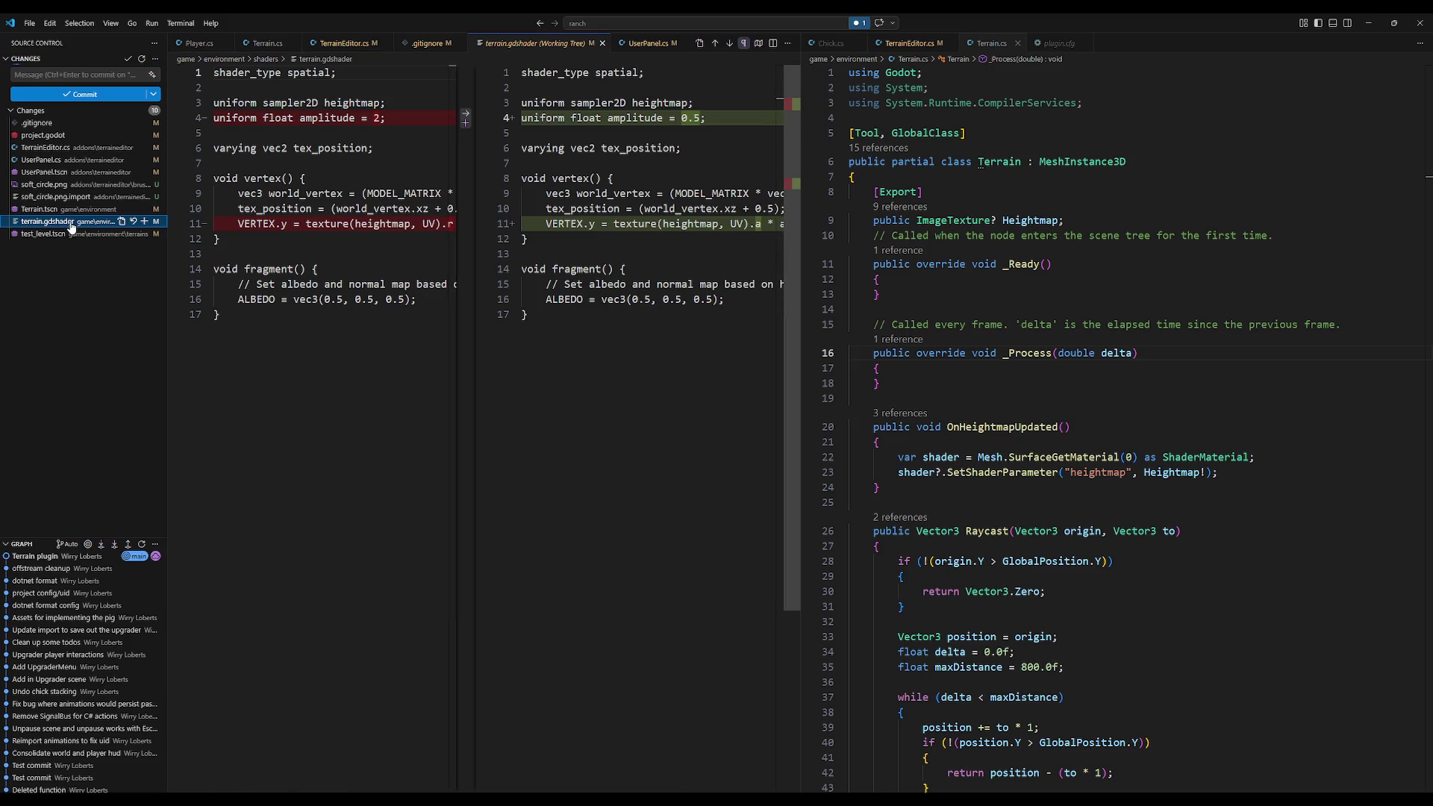
{"action": "left_click", "coordinate": [74, 123]}
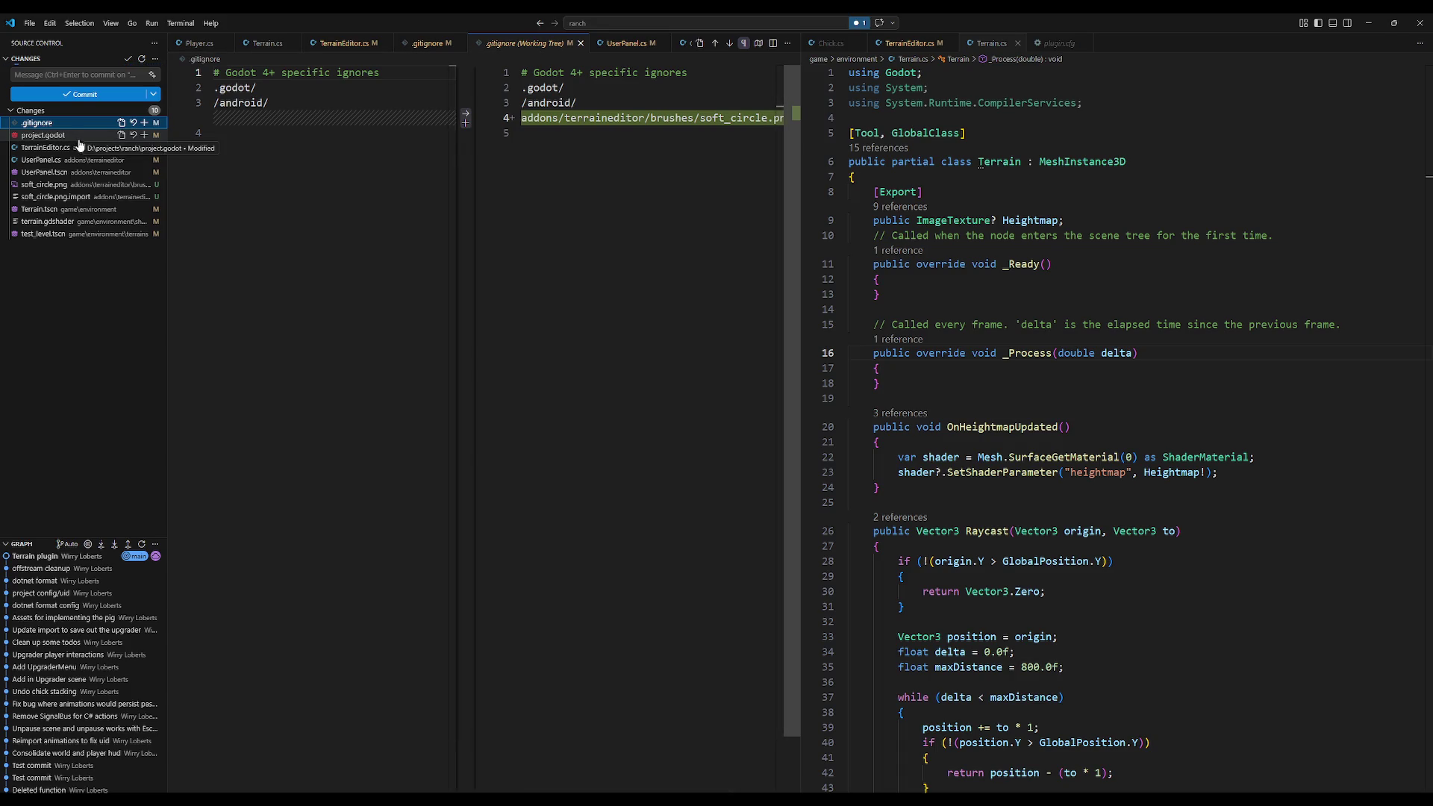
Step: Generalise the new ignore rule to *.png~ and commit .gitignore as "update gitignore"
{"action": "left_click_drag", "start_coordinate": [522, 118], "coordinate": [777, 118]}
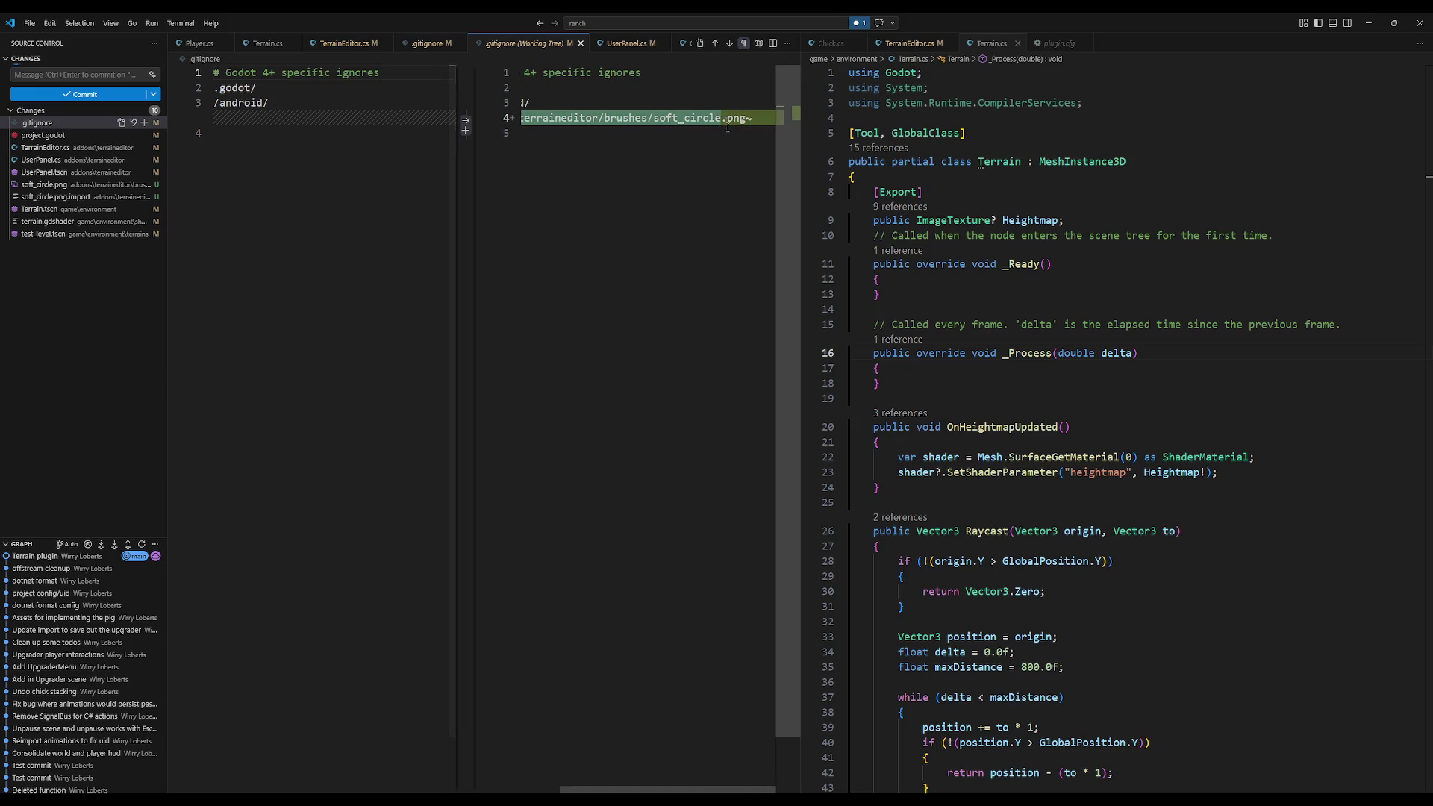
{"action": "type", "text": "*"}
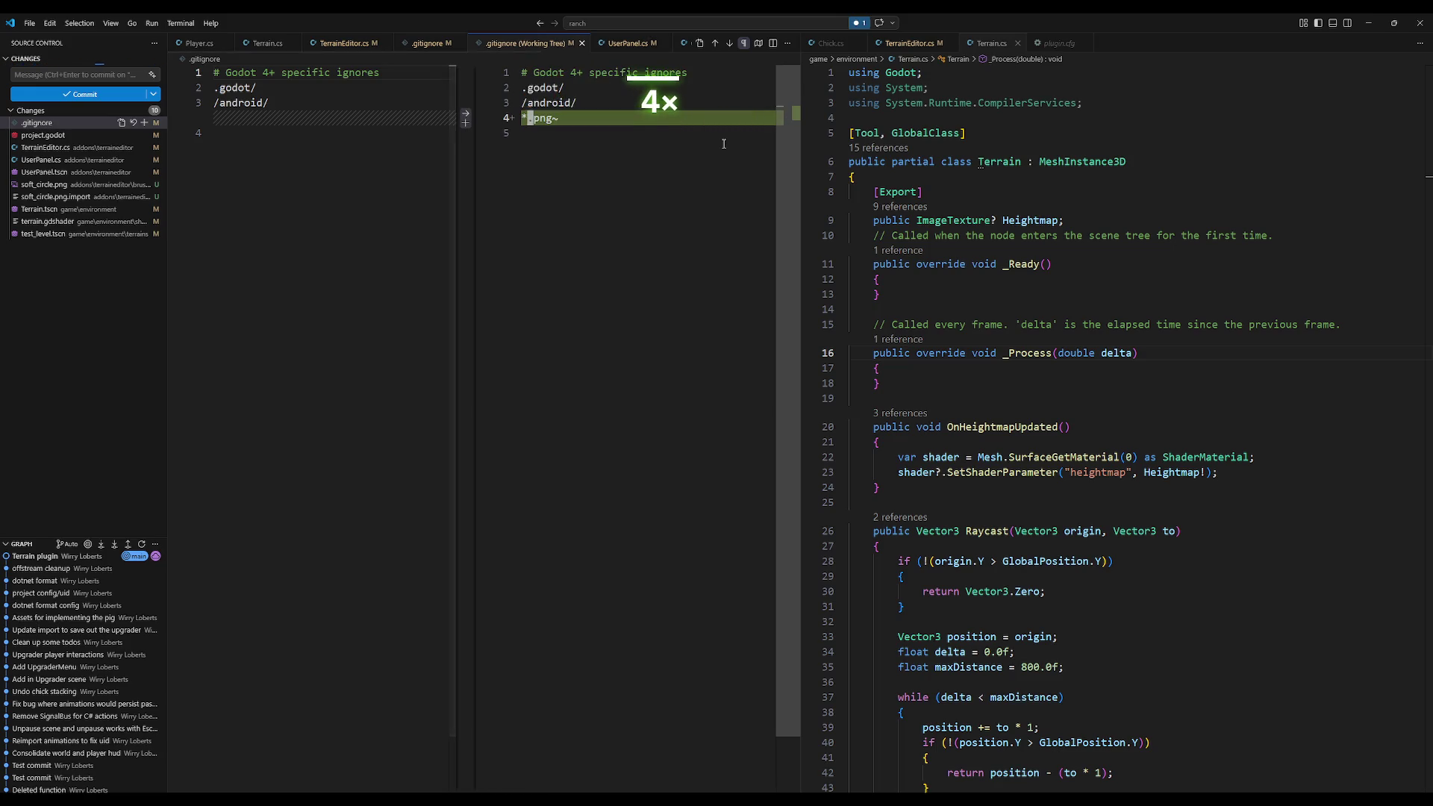
{"action": "left_click", "coordinate": [144, 123]}
{"action": "left_click", "coordinate": [96, 74]}
{"action": "type", "text": "update gitignore"}
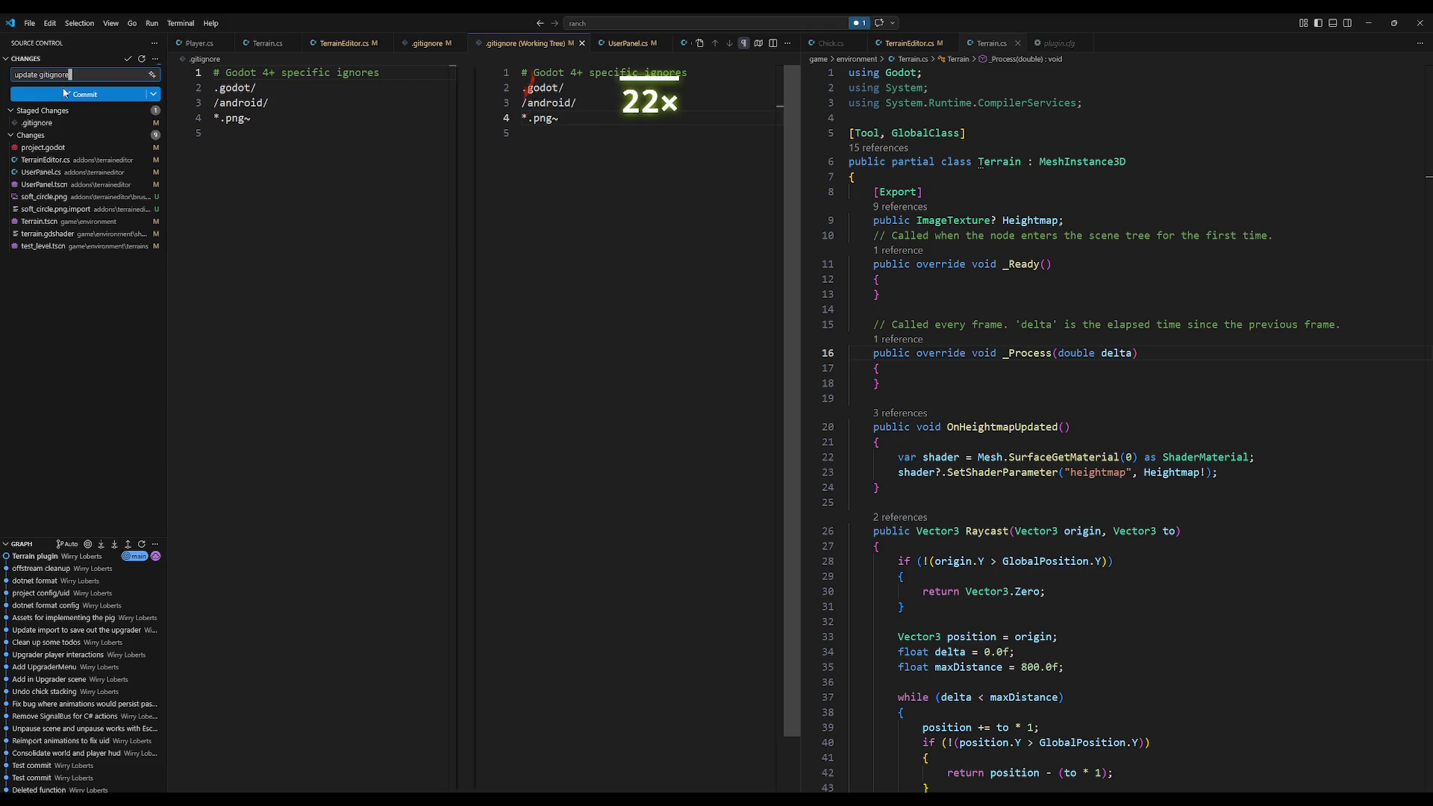
{"action": "left_click", "coordinate": [59, 94]}
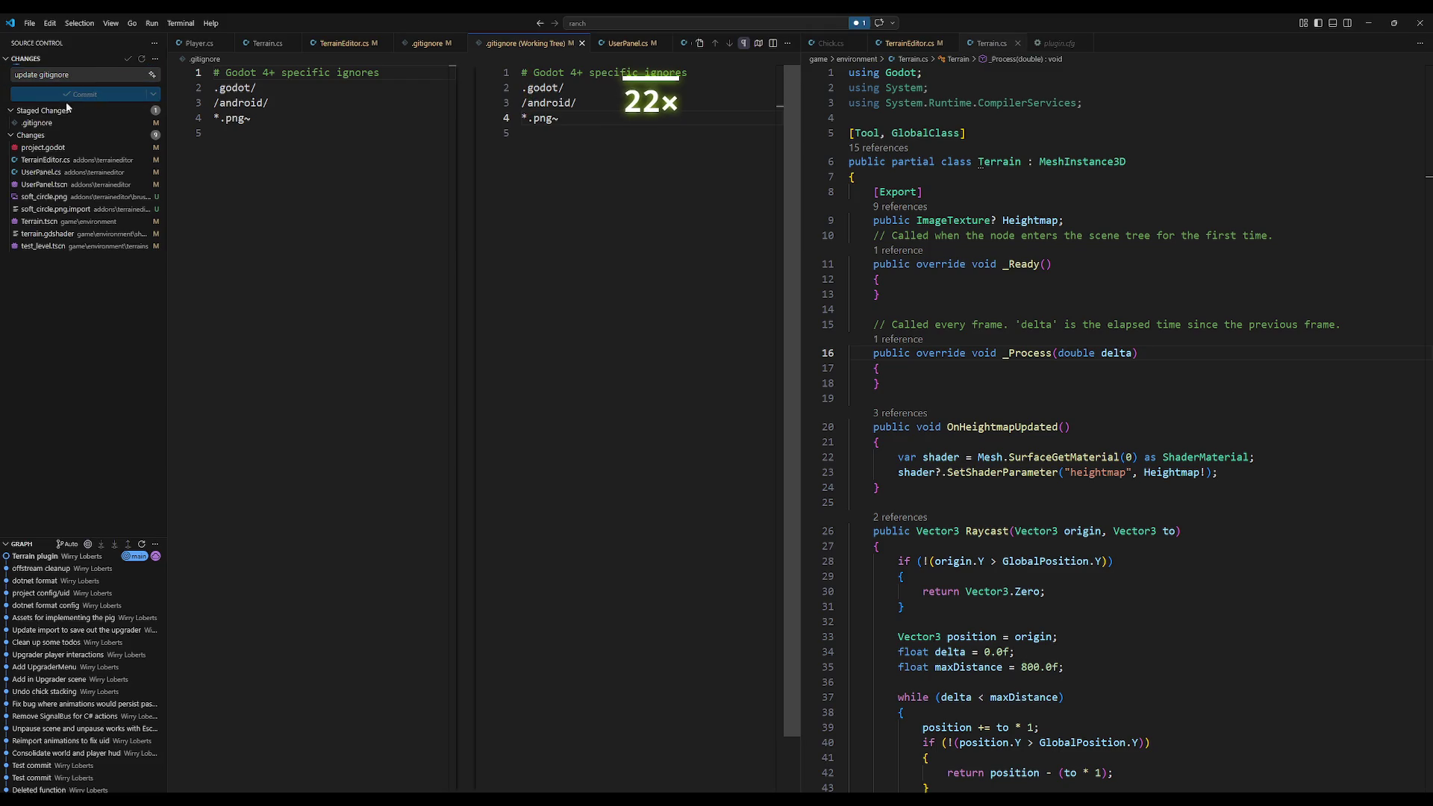
Step: Open the pending project.godot diff in its own tab
{"action": "left_click", "coordinate": [60, 123]}
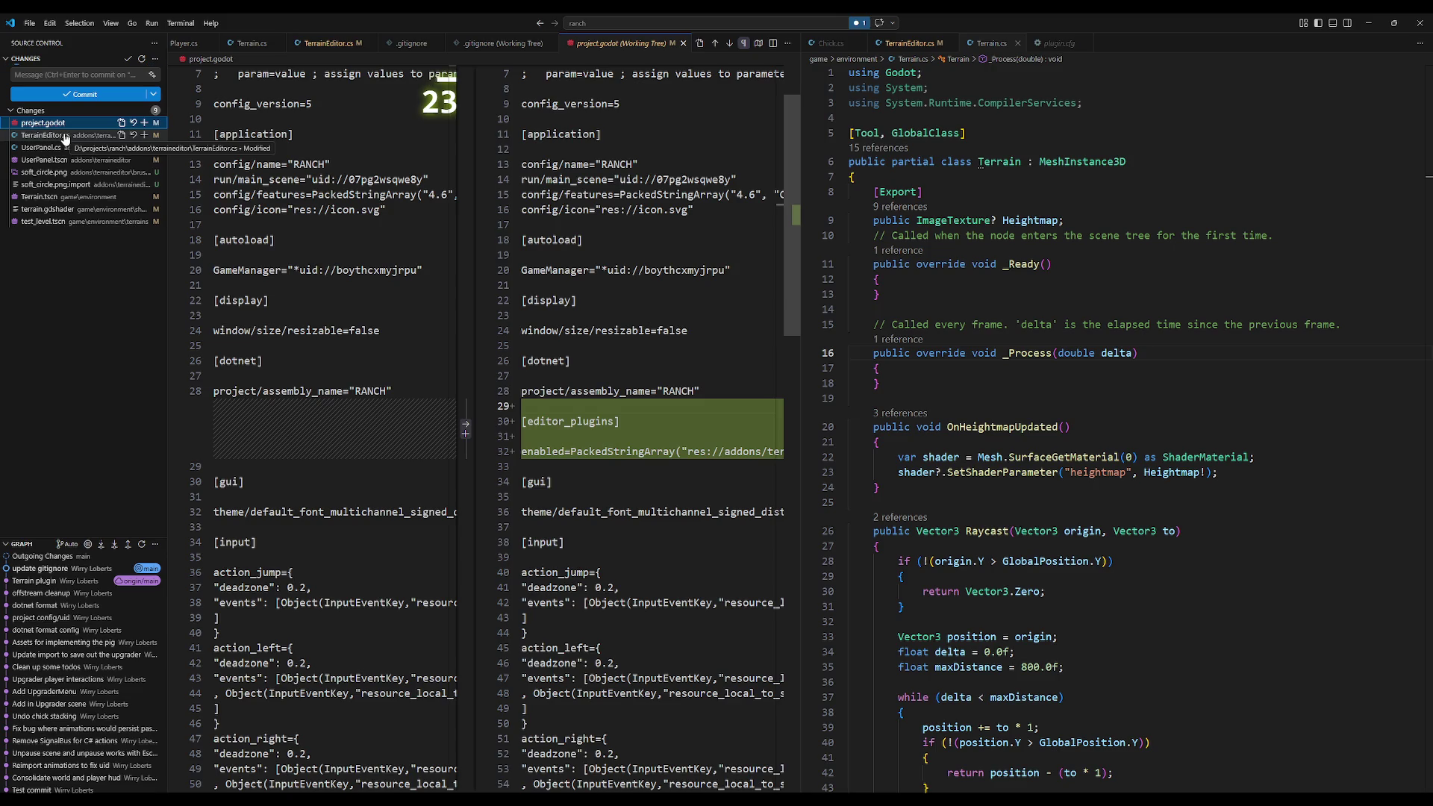
{"action": "left_click", "coordinate": [65, 135]}
{"action": "left_click", "coordinate": [45, 123]}
Step: Stage project.godot and commit it with the message "Add TerrainEditor plugin"
{"action": "left_click", "coordinate": [629, 469]}
{"action": "scroll", "coordinate": [629, 448], "scroll_direction": "down", "scroll_amount": 2}
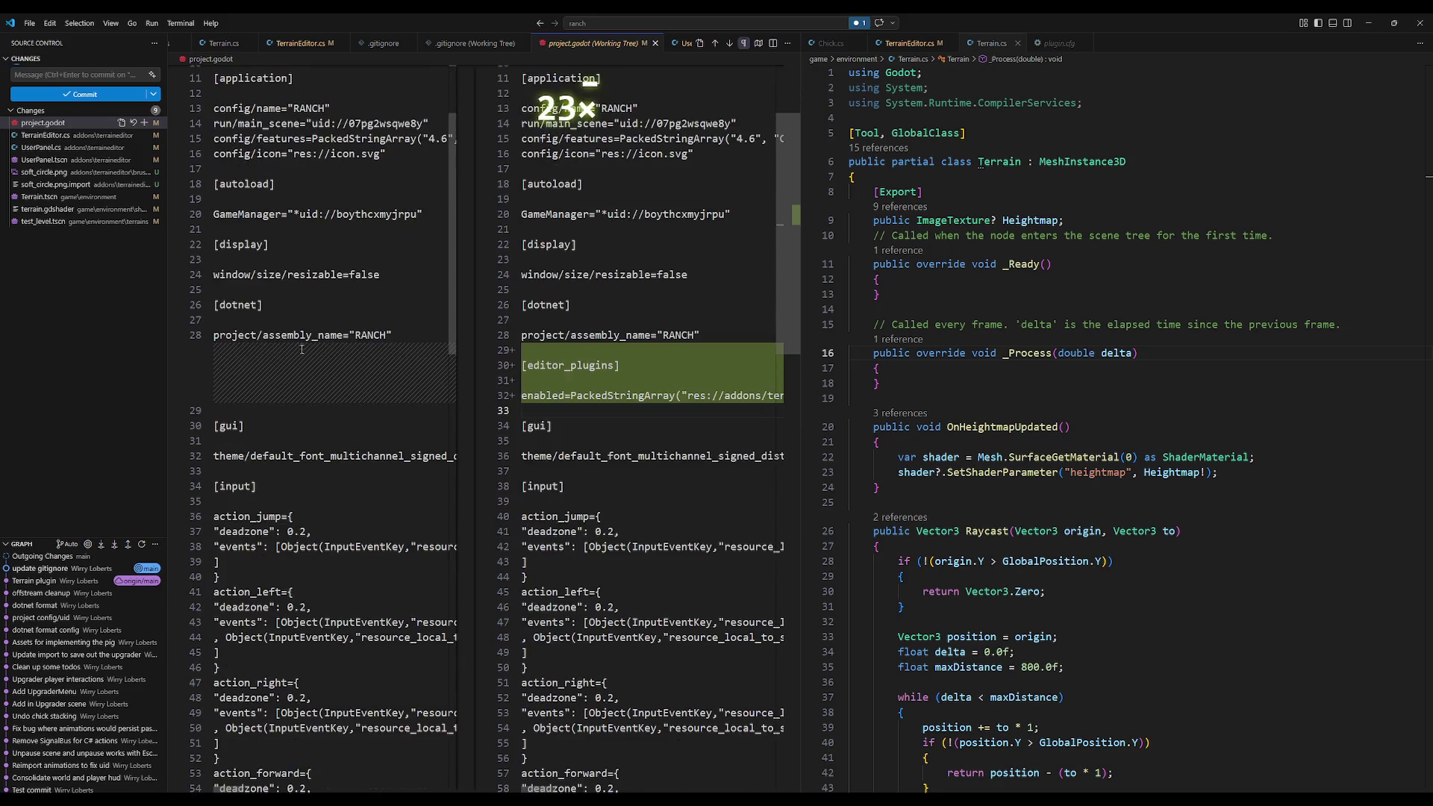
{"action": "scroll", "coordinate": [630, 448], "scroll_direction": "up", "scroll_amount": 3}
{"action": "left_click", "coordinate": [144, 122]}
{"action": "left_click", "coordinate": [88, 75]}
{"action": "type", "text": "A"}
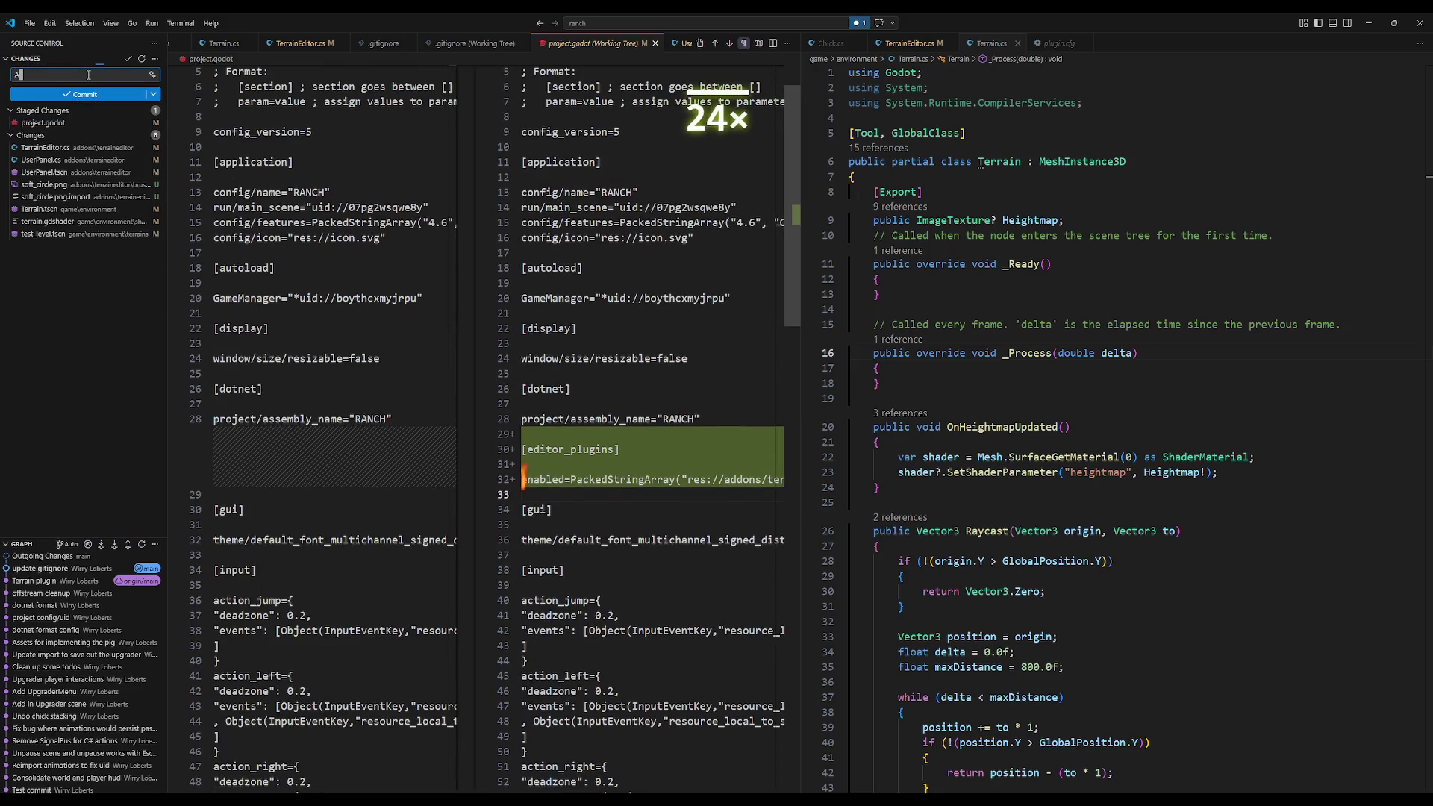
{"action": "type", "text": "dd Te"}
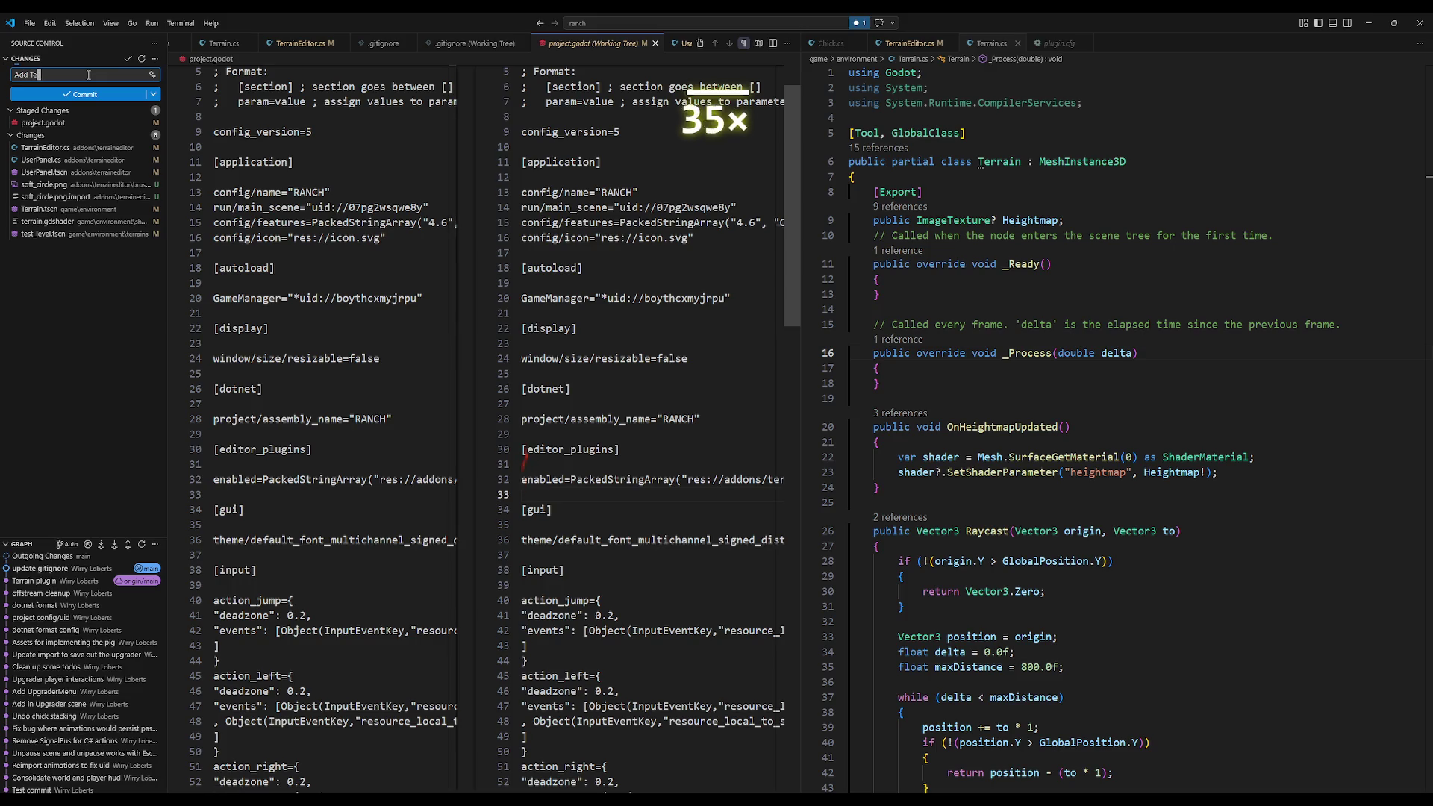
{"action": "type", "text": "rrainEditor plugin"}
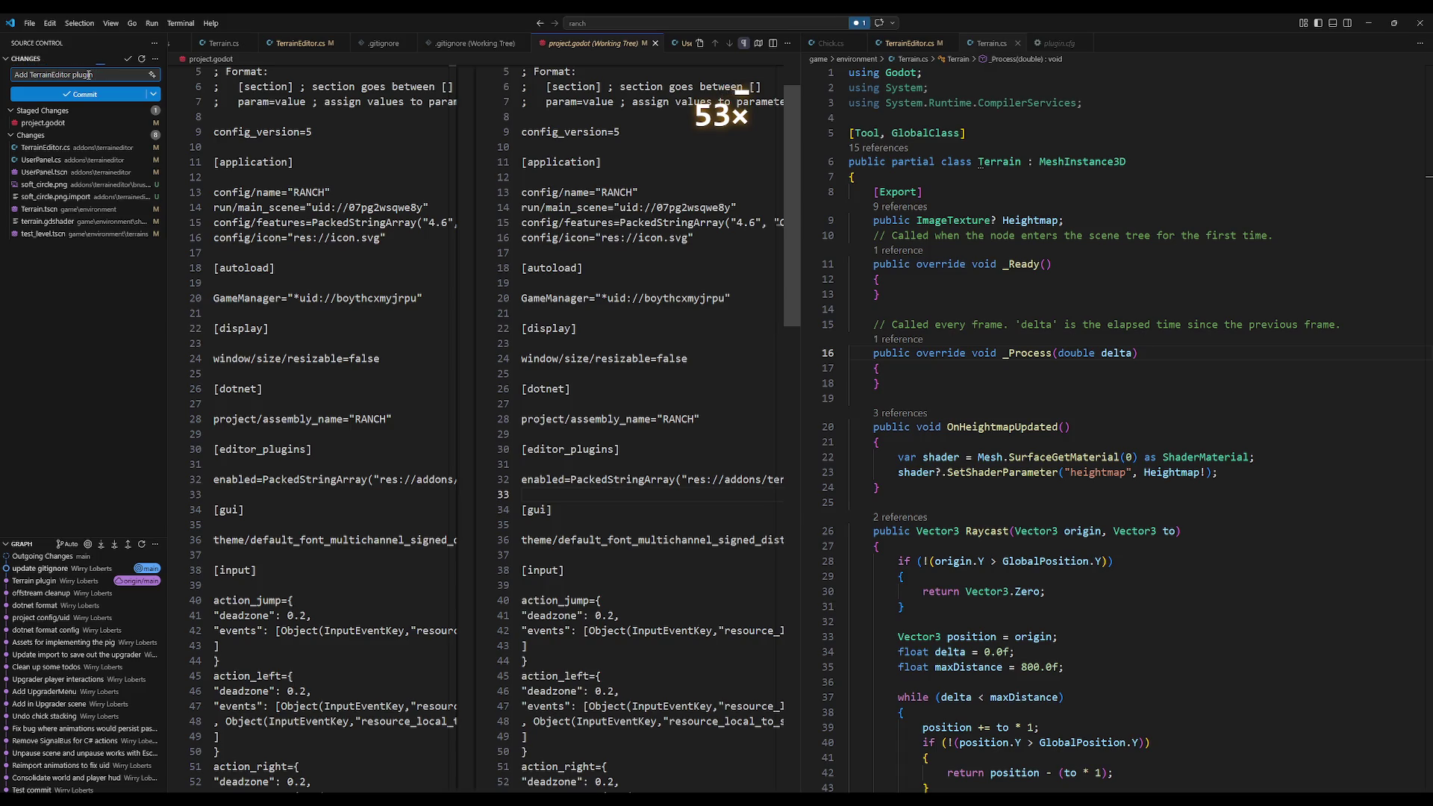
{"action": "left_click", "coordinate": [82, 97]}
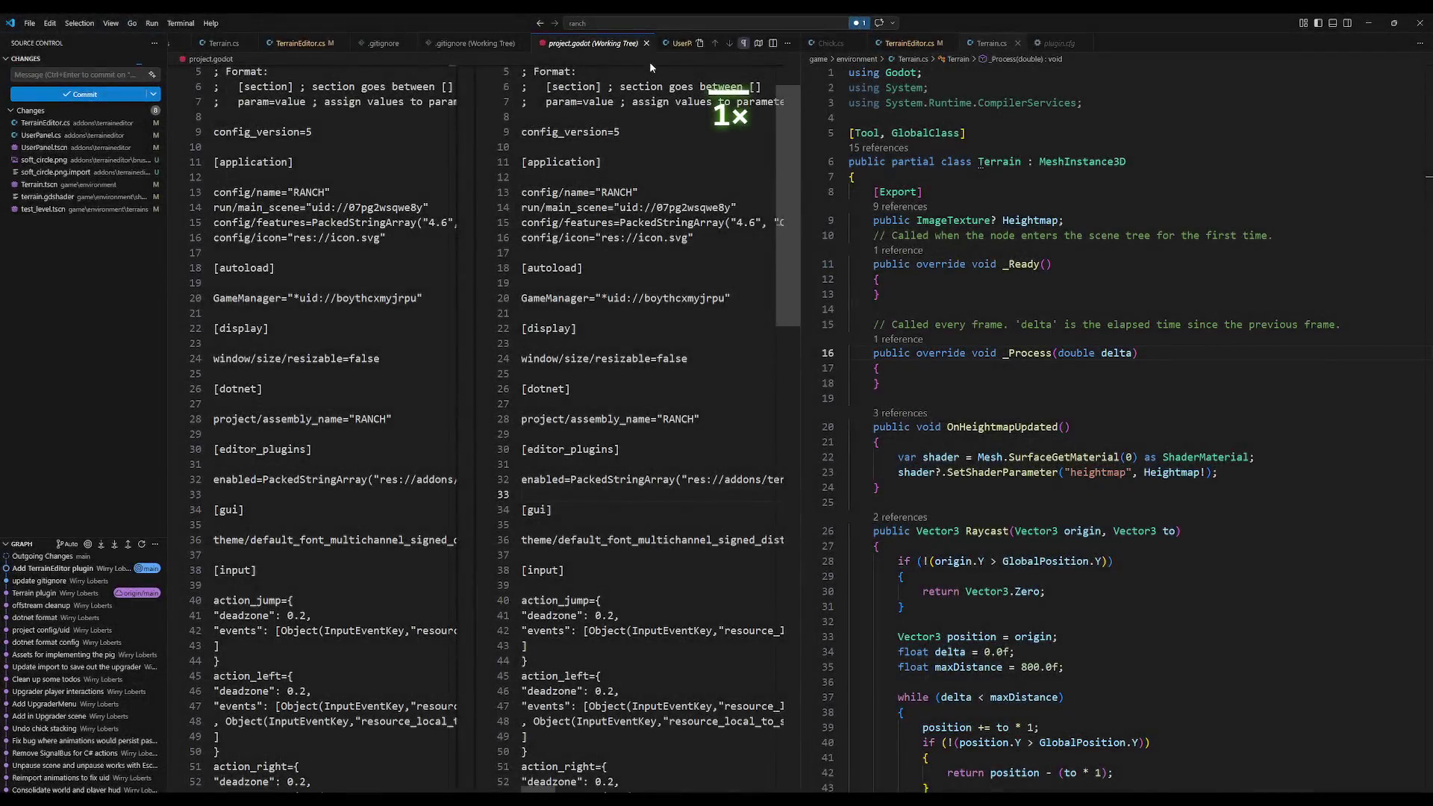
Step: Close the project.godot diff and highlight the whole TryEditHeightmap method in TerrainEditor.cs
{"action": "left_click", "coordinate": [646, 42]}
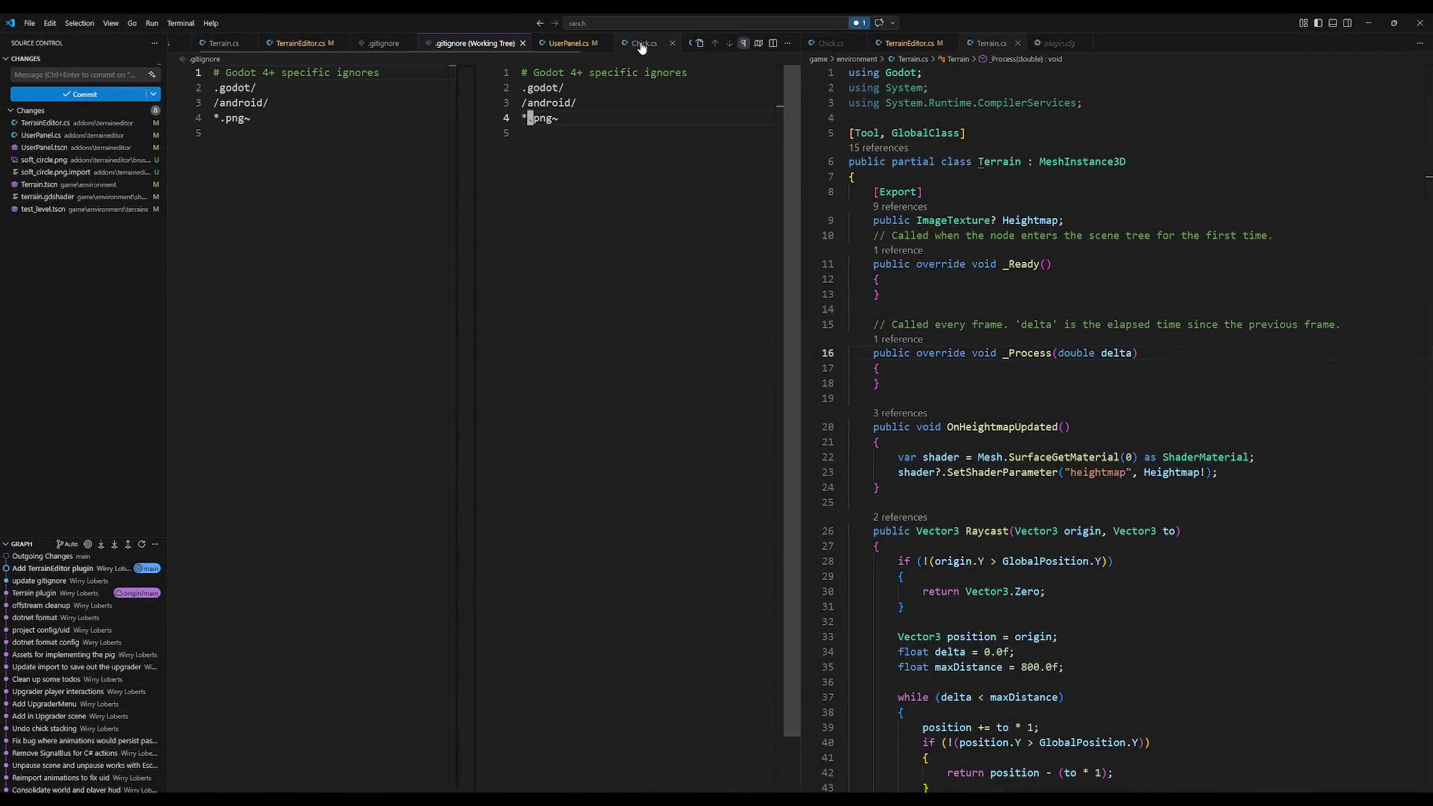
{"action": "left_click", "coordinate": [298, 43]}
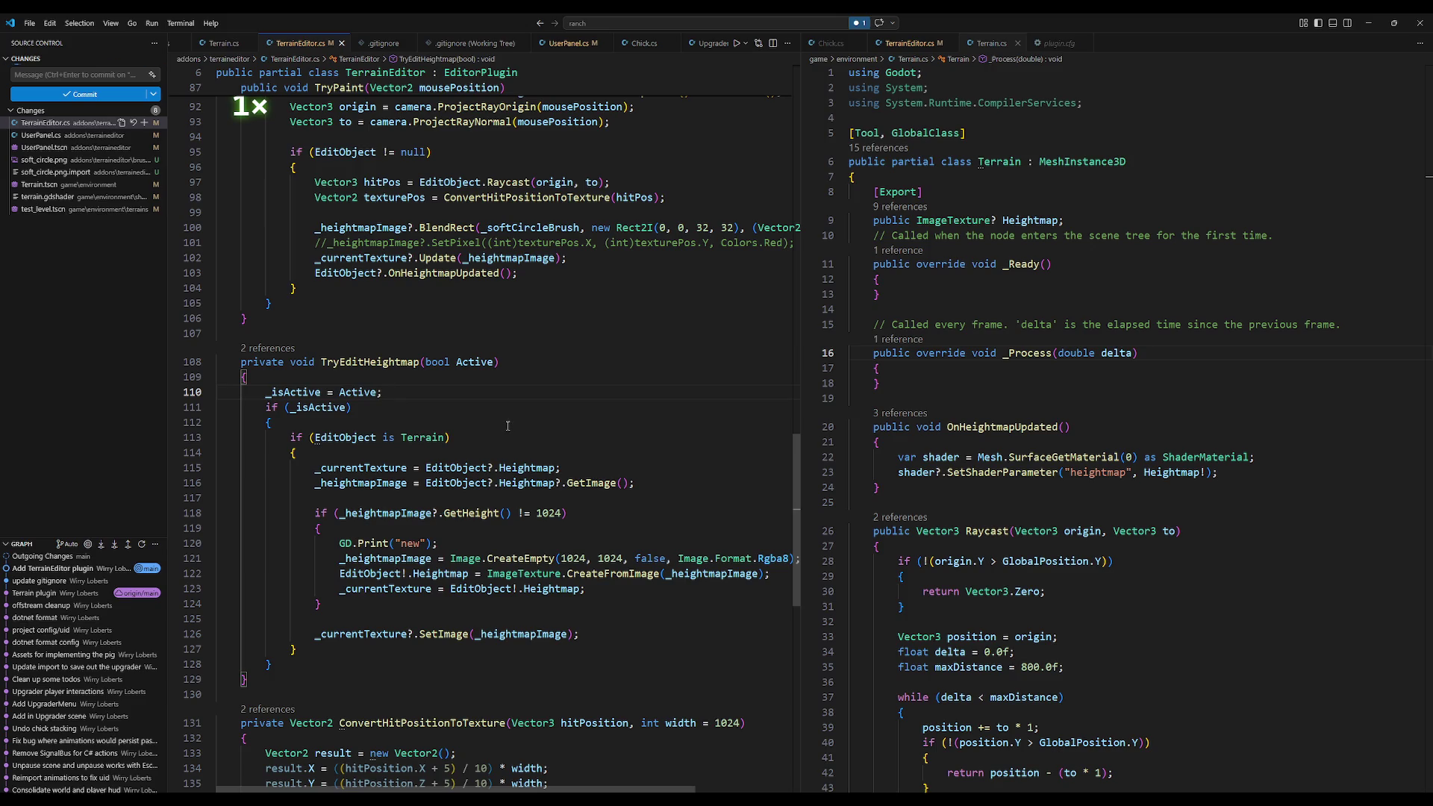
{"action": "scroll", "coordinate": [509, 426], "scroll_direction": "down", "scroll_amount": 2}
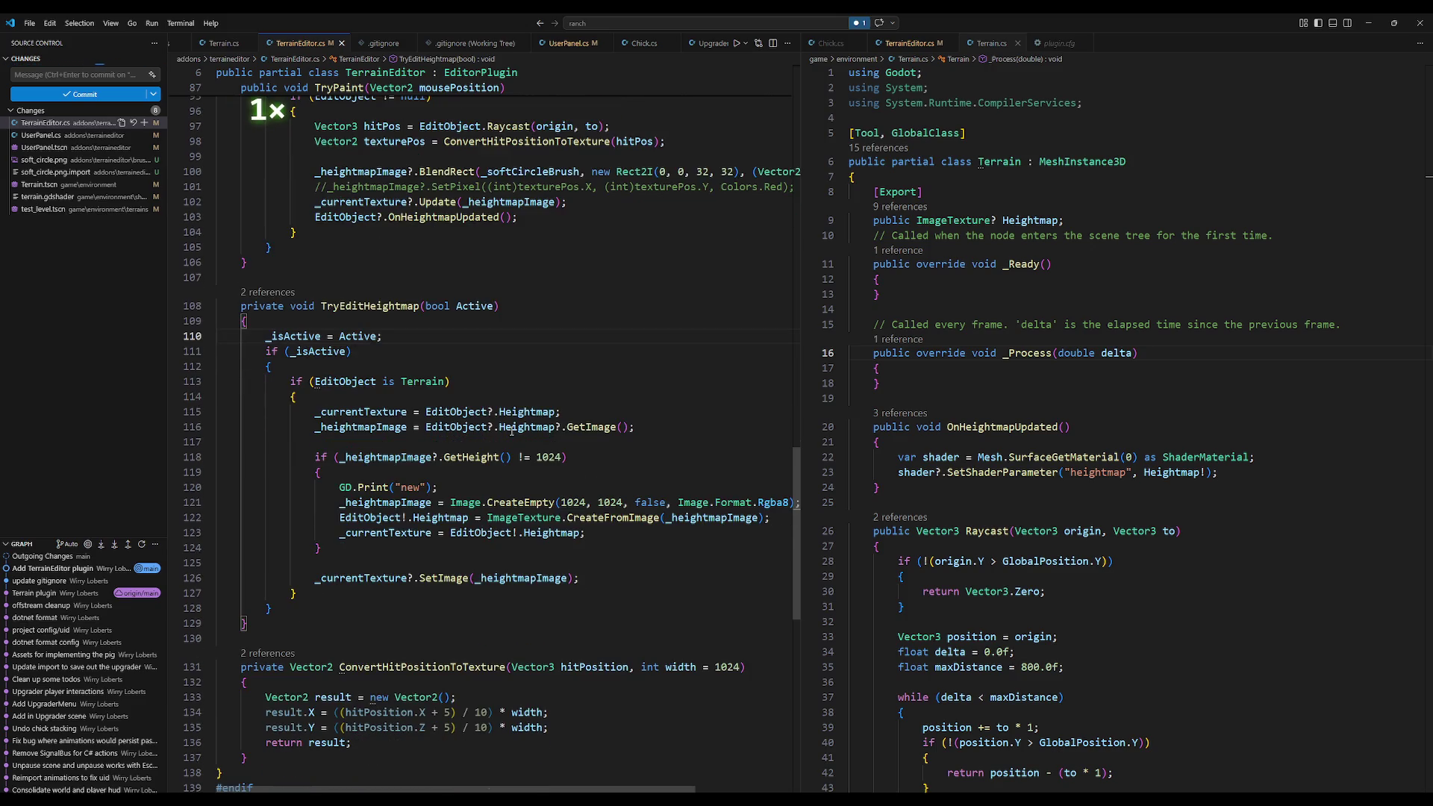
{"action": "scroll", "coordinate": [512, 431], "scroll_direction": "up", "scroll_amount": 14}
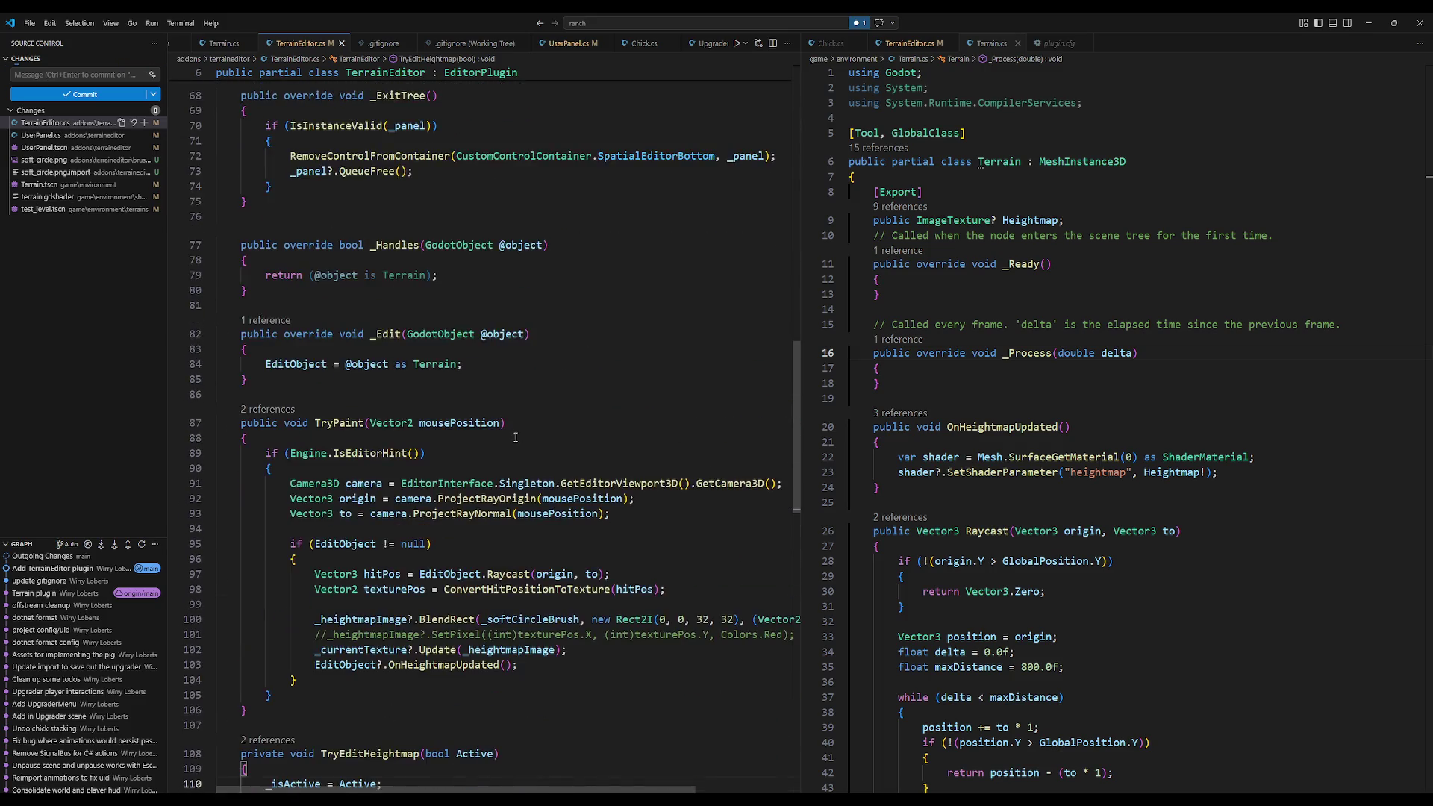
{"action": "scroll", "coordinate": [518, 447], "scroll_direction": "down", "scroll_amount": 14}
{"action": "left_click", "coordinate": [241, 307]}
{"action": "left_click_drag", "start_coordinate": [240, 312], "coordinate": [247, 624]}
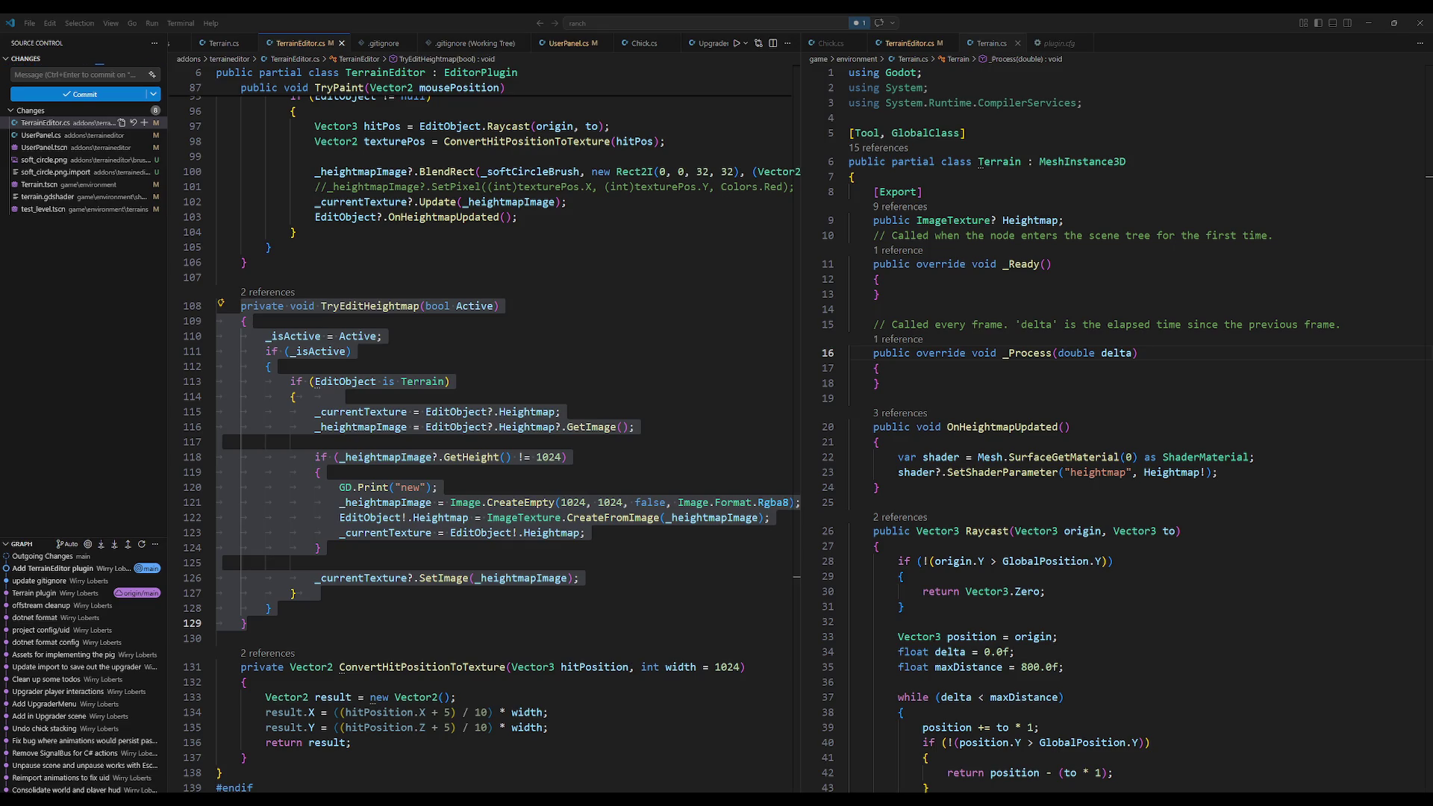
Step: Highlight the if (_isActive) block inside _Forward3DGuiInput
{"action": "left_click", "coordinate": [569, 457]}
{"action": "left_click_drag", "start_coordinate": [798, 509], "coordinate": [812, 205]}
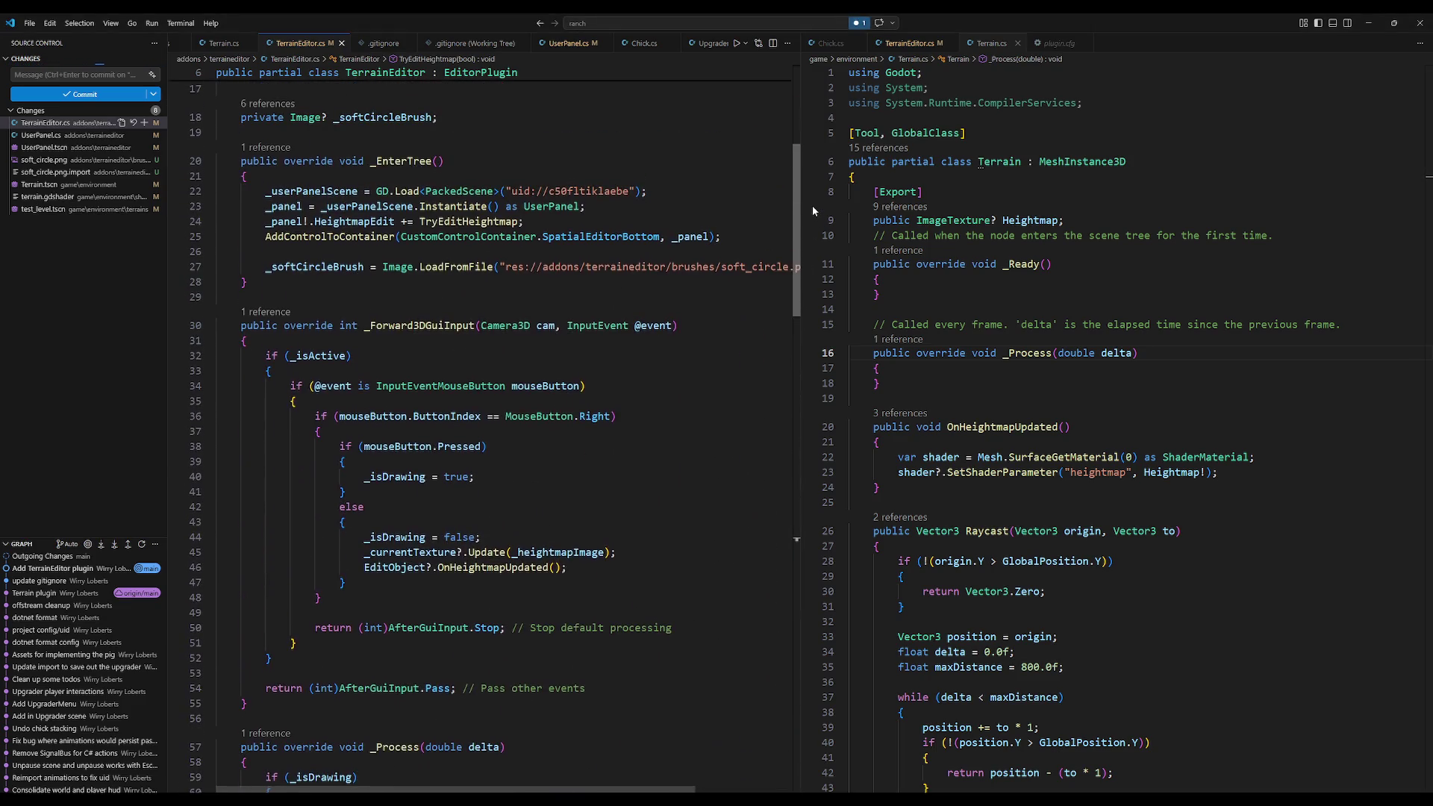
{"action": "mouse_move", "coordinate": [265, 351]}
{"action": "left_mouse_down"}
{"action": "mouse_move", "coordinate": [567, 563]}
{"action": "mouse_move", "coordinate": [476, 674]}
{"action": "left_mouse_up"}
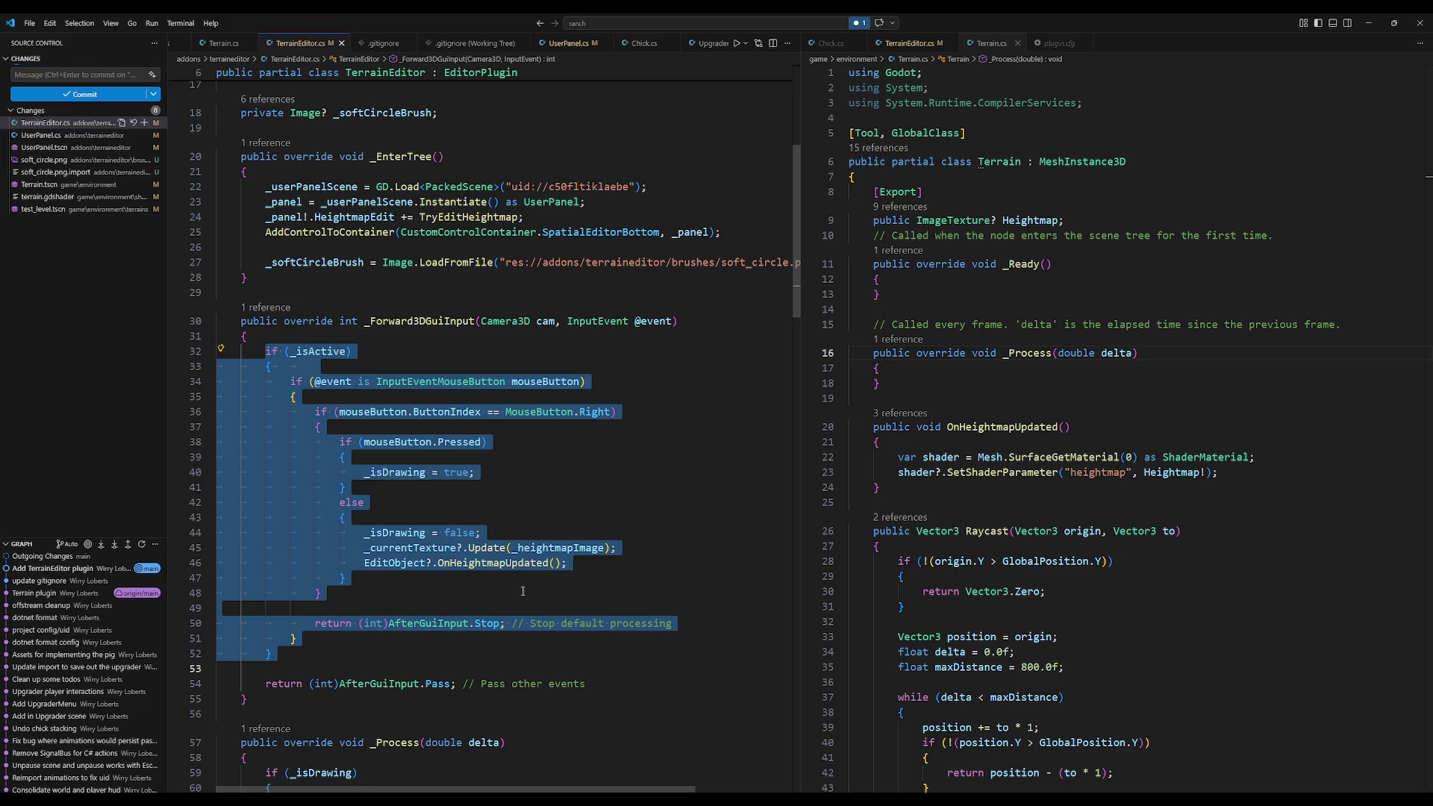
Step: Scroll through TerrainEditor.cs, selecting the _Process code and briefly opening Quick Open
{"action": "scroll", "coordinate": [523, 591], "scroll_direction": "down", "scroll_amount": 5}
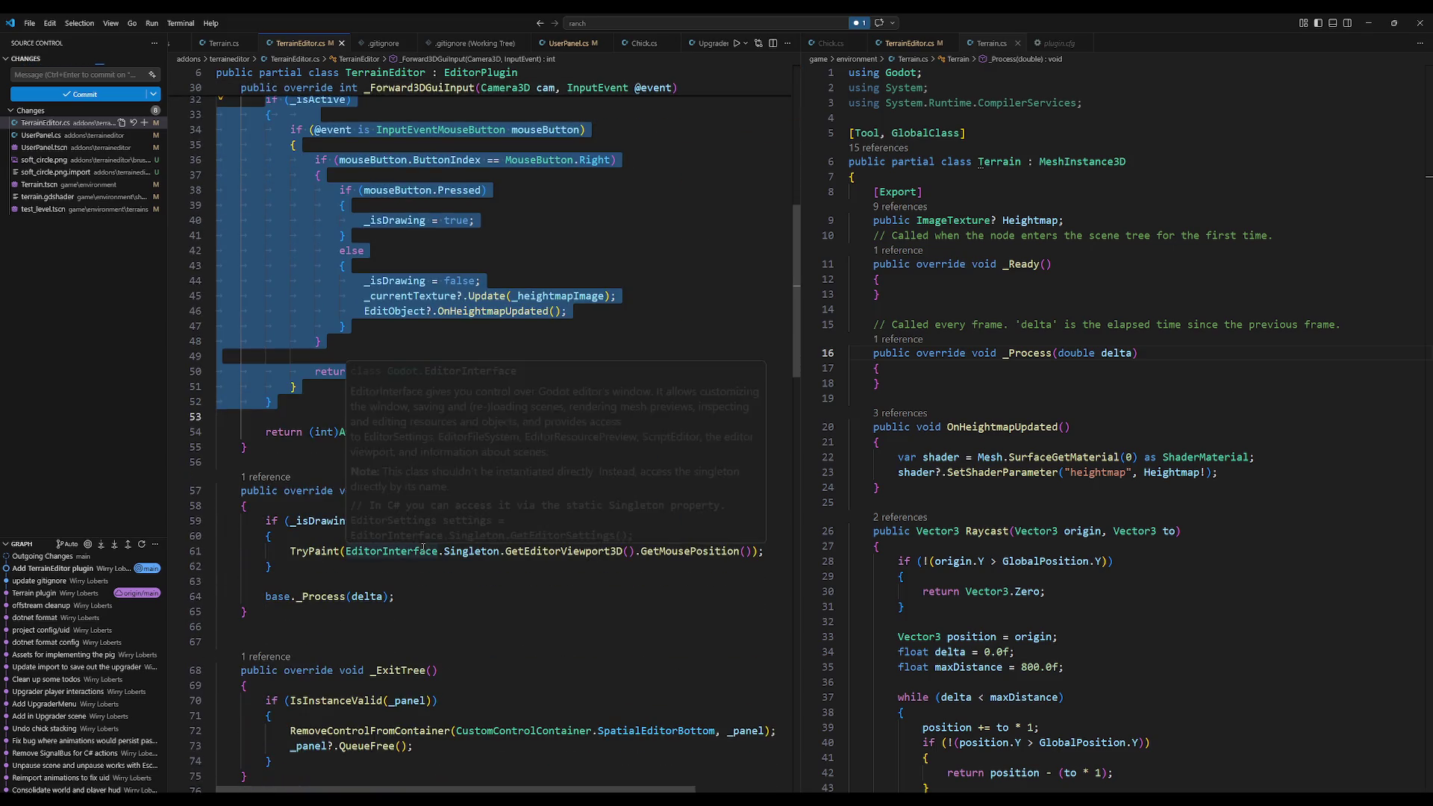
{"action": "scroll", "coordinate": [423, 549], "scroll_direction": "down", "scroll_amount": 1}
{"action": "left_click_drag", "start_coordinate": [274, 510], "coordinate": [263, 466]}
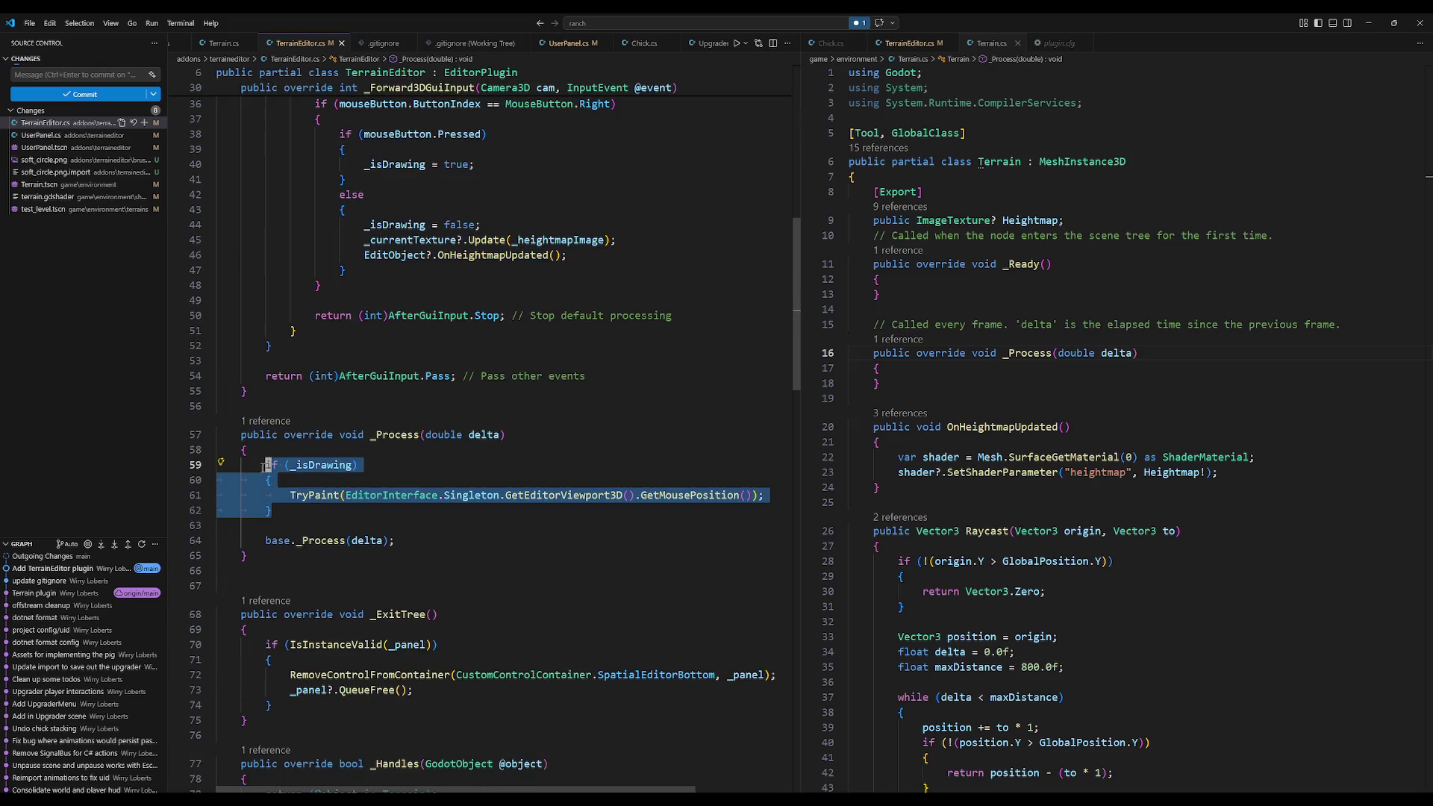
{"action": "scroll", "coordinate": [263, 466], "scroll_direction": "down", "scroll_amount": 12}
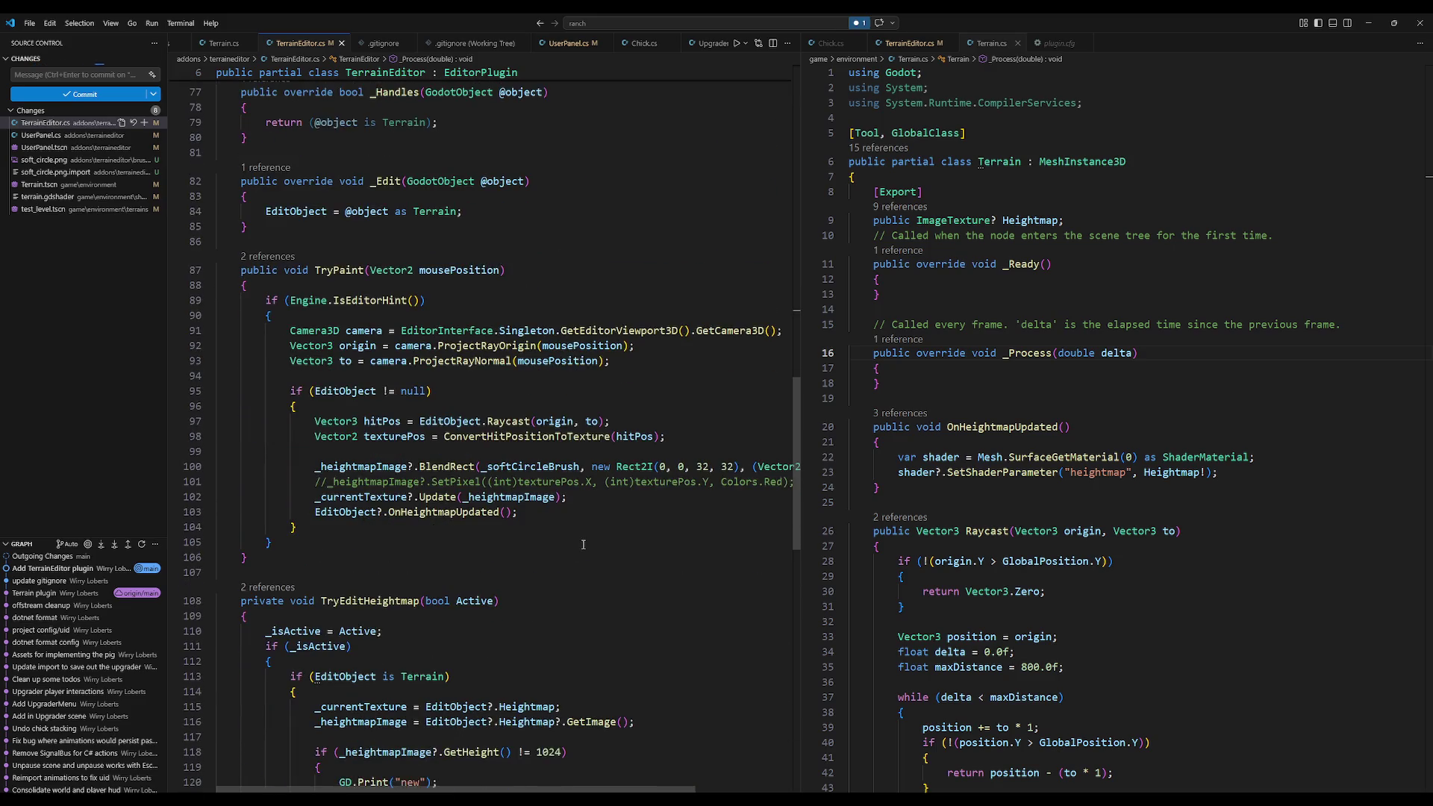
{"action": "scroll", "coordinate": [936, 571], "scroll_direction": "down", "scroll_amount": 6}
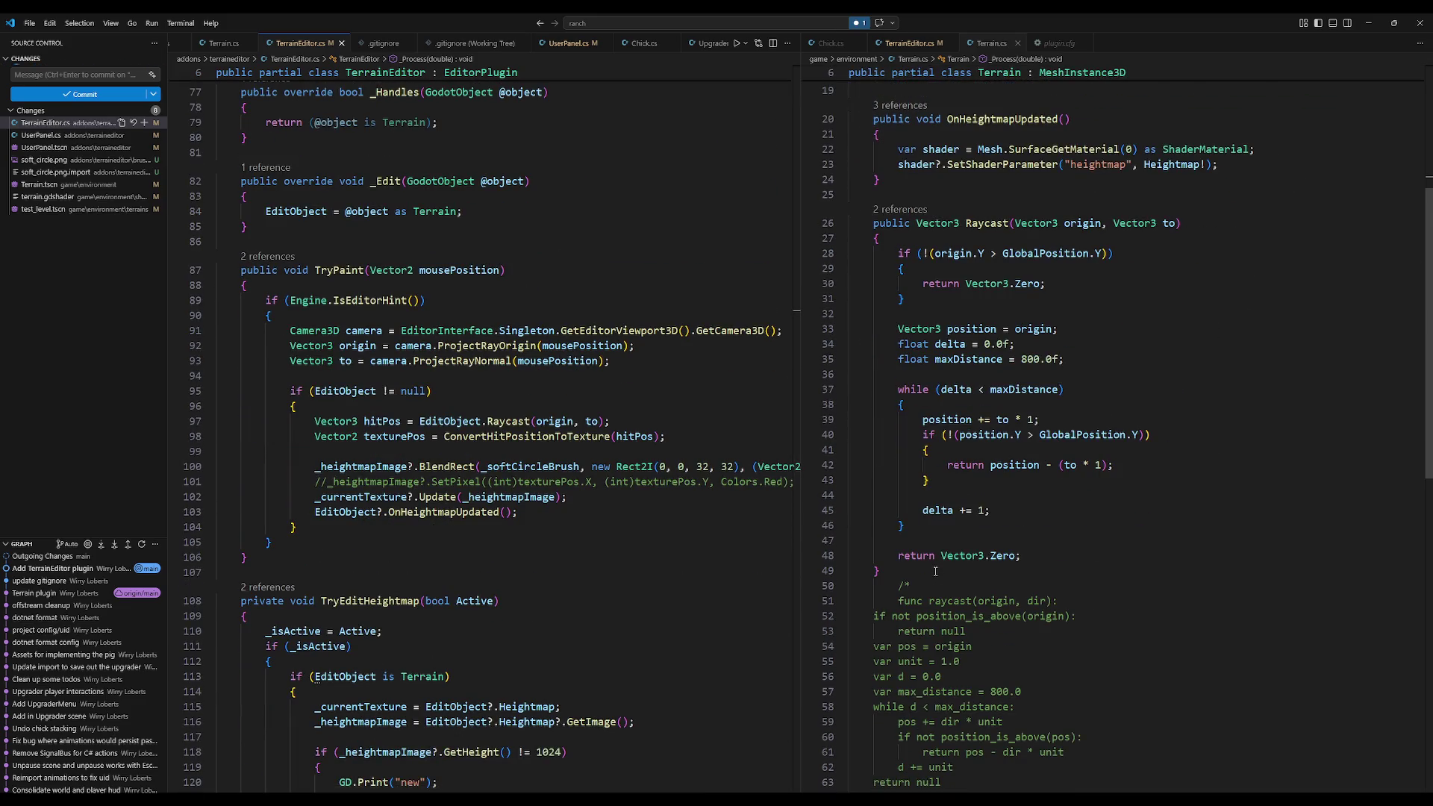
{"action": "scroll", "coordinate": [935, 571], "scroll_direction": "up", "scroll_amount": 4}
{"action": "left_click", "coordinate": [595, 370]}
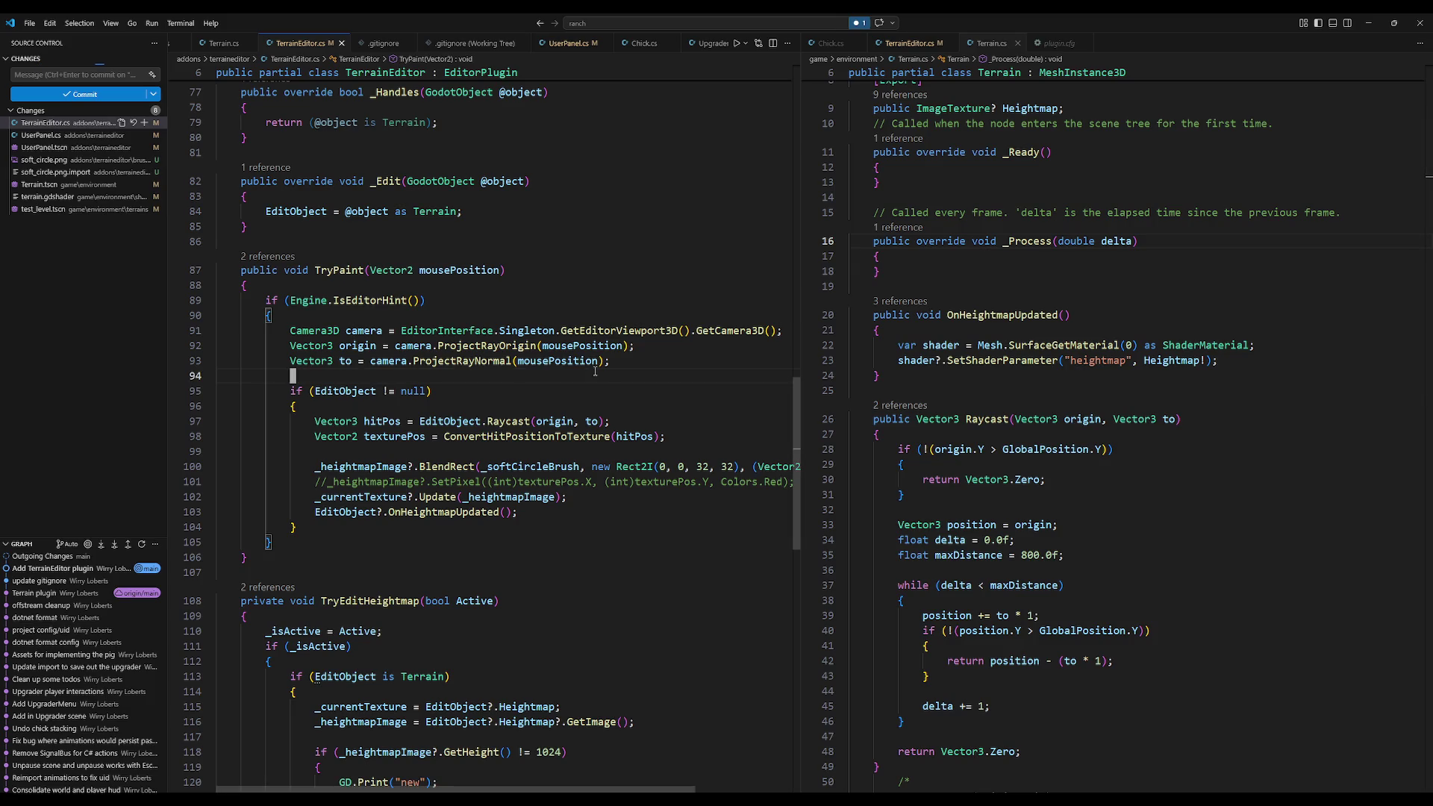
{"action": "key", "text": "ctrl+p"}
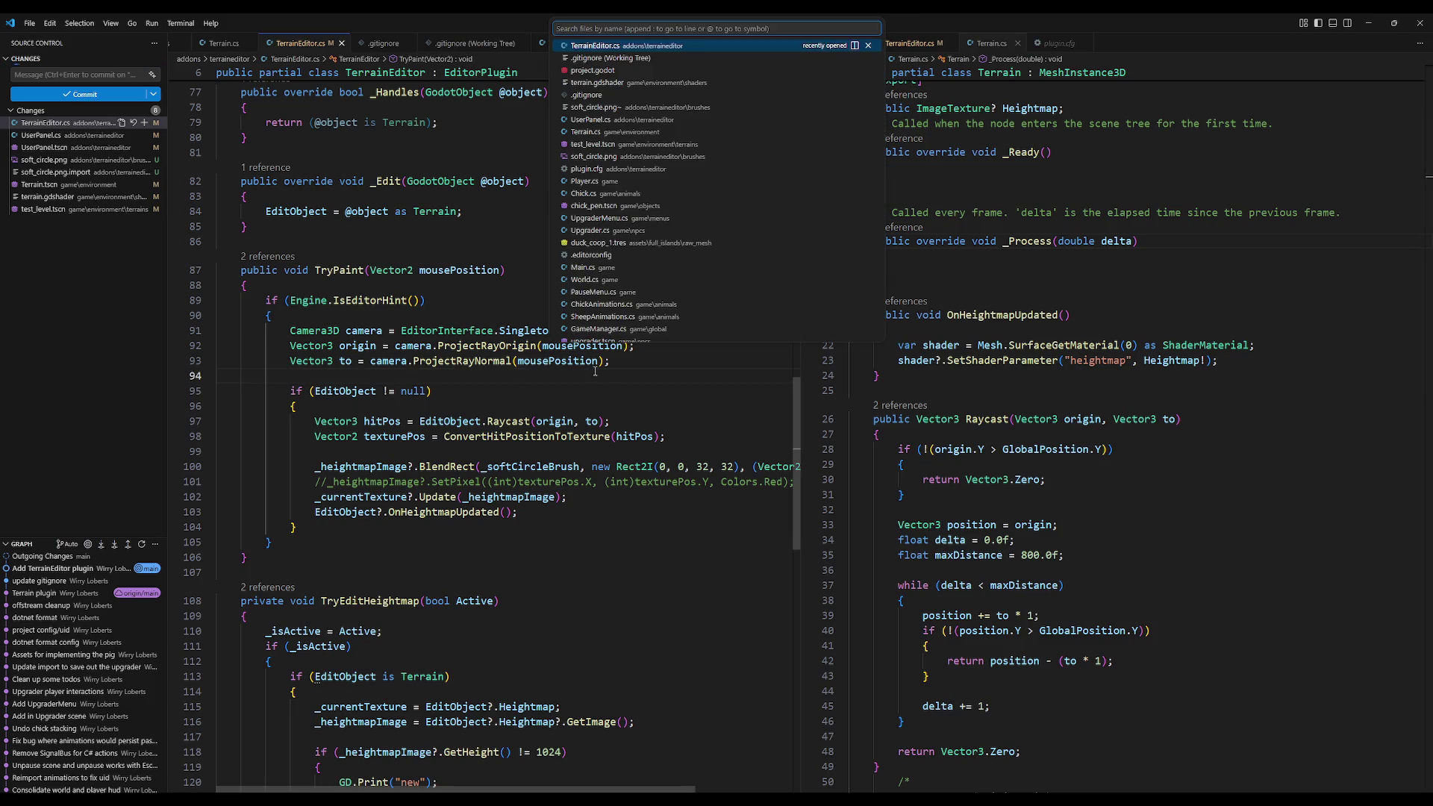
{"action": "key", "text": "Escape"}
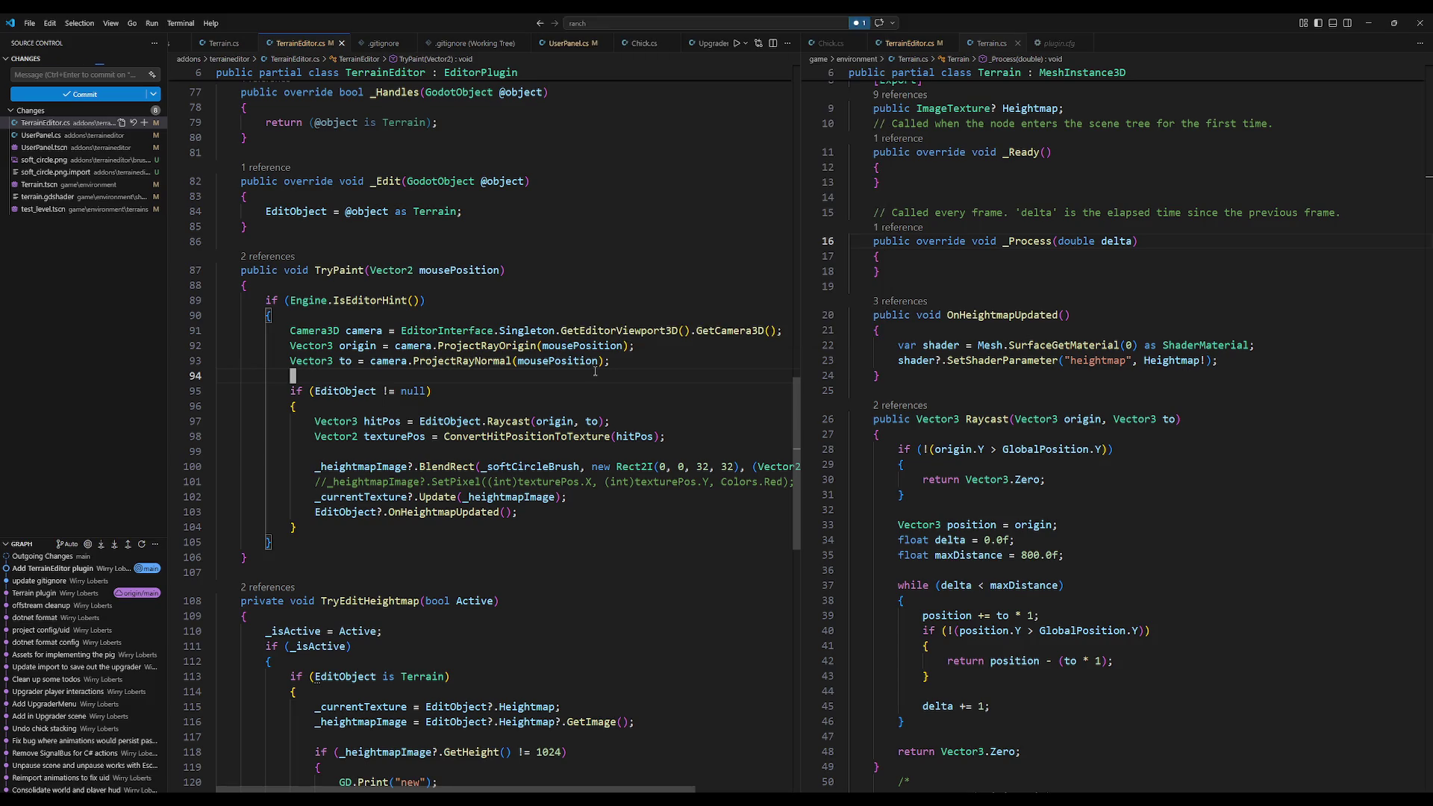
Step: Select the TryEditHeightmap body, then open the test_level.tscn working-tree diff
{"action": "scroll", "coordinate": [455, 411], "scroll_direction": "down", "scroll_amount": 4}
{"action": "scroll", "coordinate": [455, 411], "scroll_direction": "down", "scroll_amount": 5}
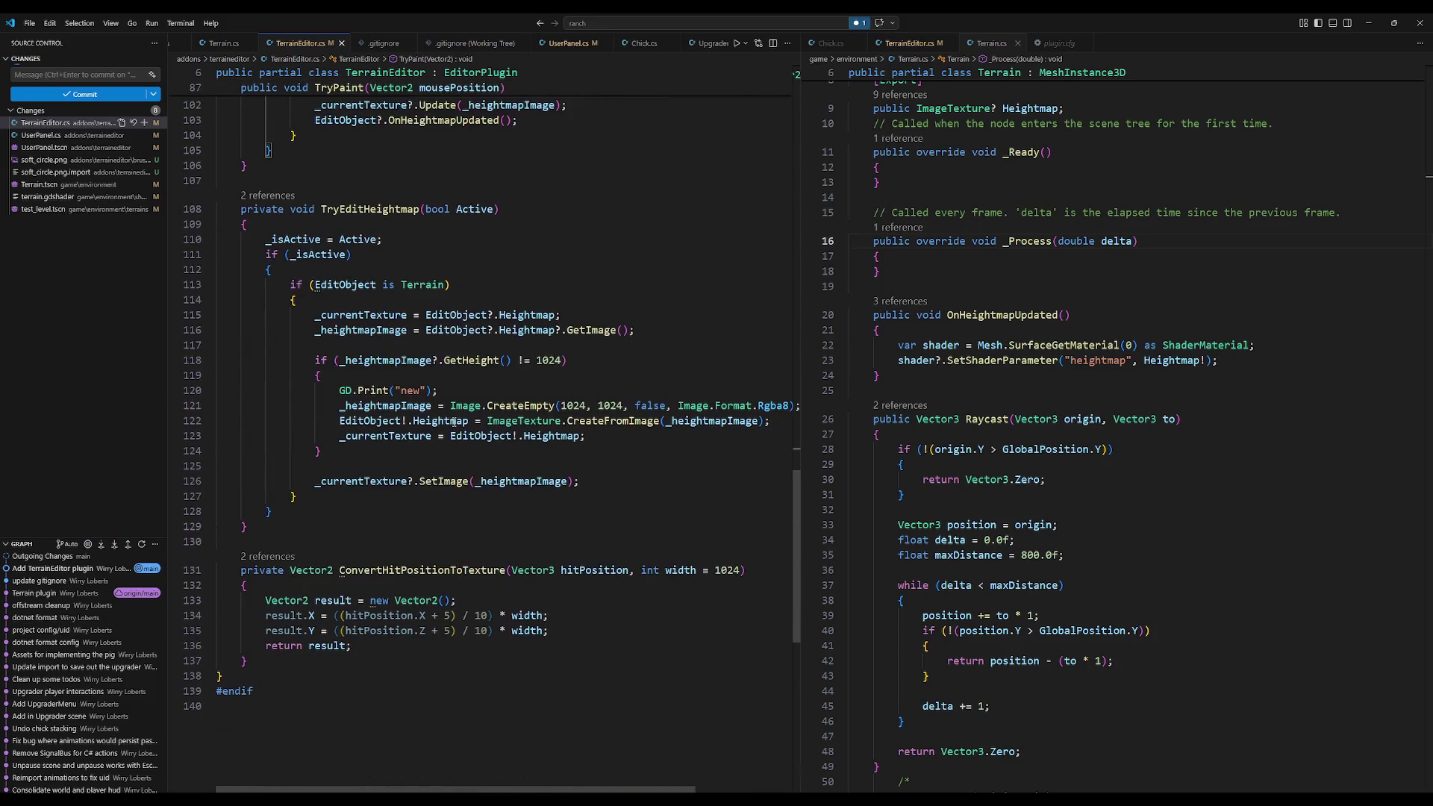
{"action": "left_click_drag", "start_coordinate": [294, 510], "coordinate": [232, 247]}
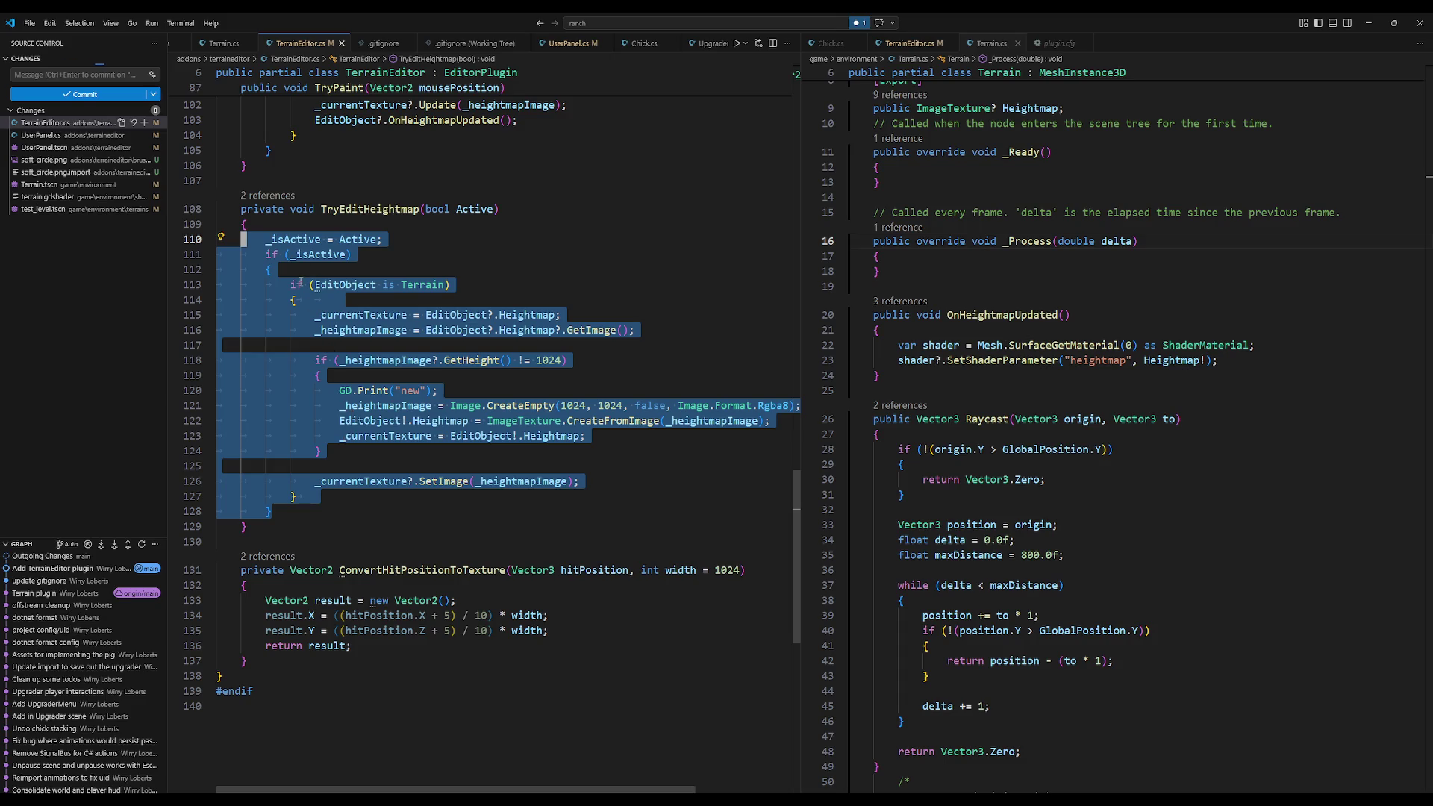
{"action": "left_click", "coordinate": [391, 390]}
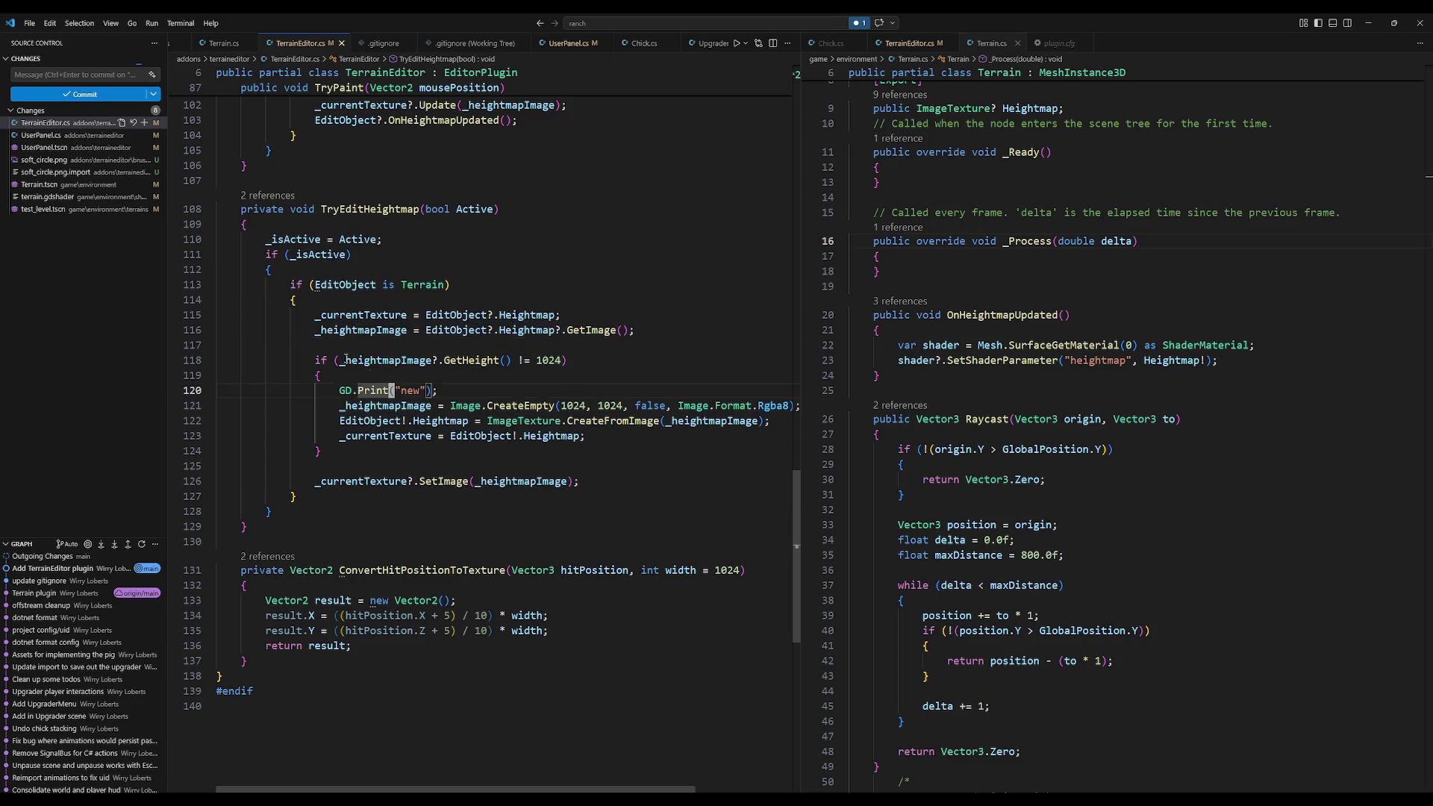
{"action": "left_click", "coordinate": [99, 210]}
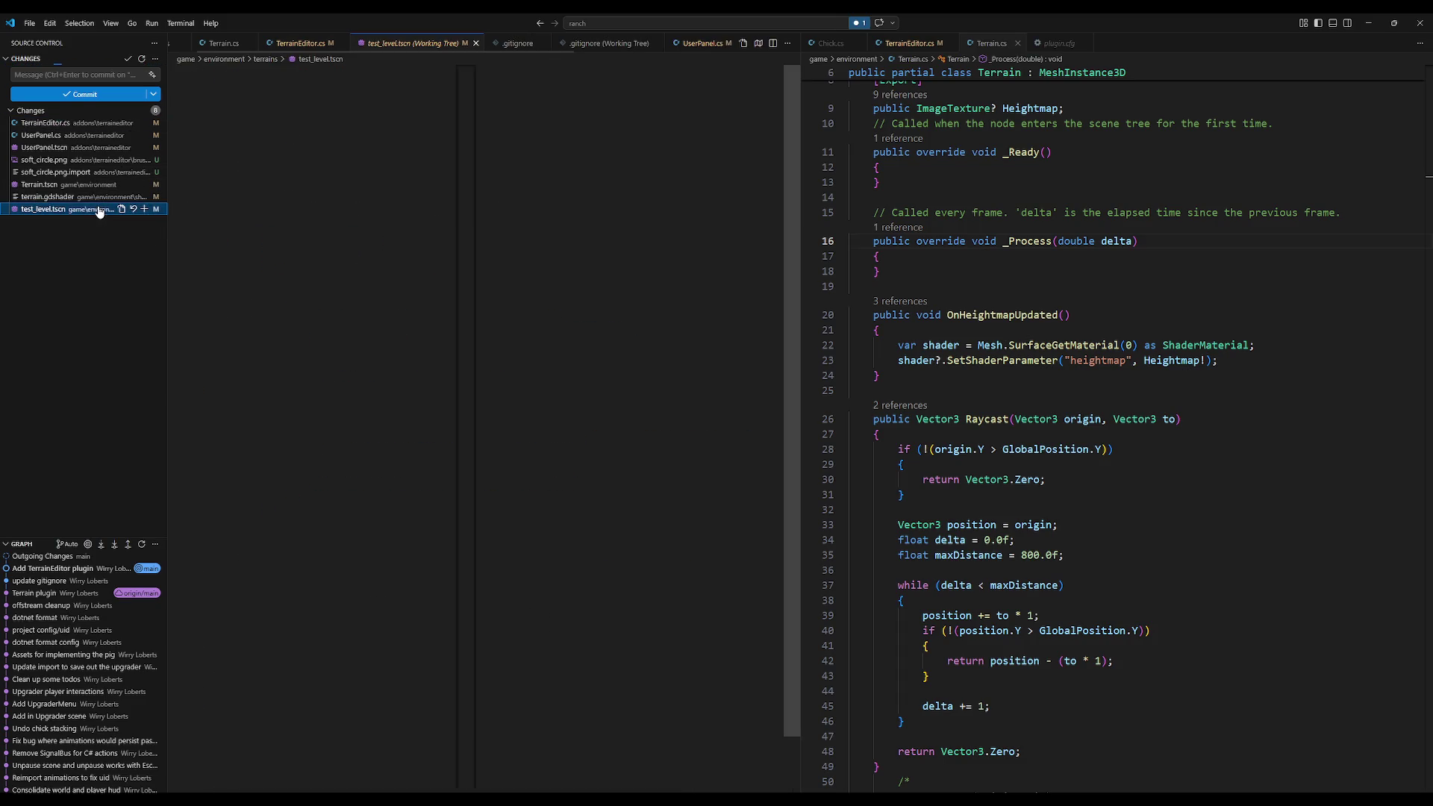
Step: Stage and commit test_level.tscn as 'Big test level', then open the TerrainEditor.cs diff
{"action": "left_click", "coordinate": [145, 210]}
{"action": "left_click", "coordinate": [87, 75]}
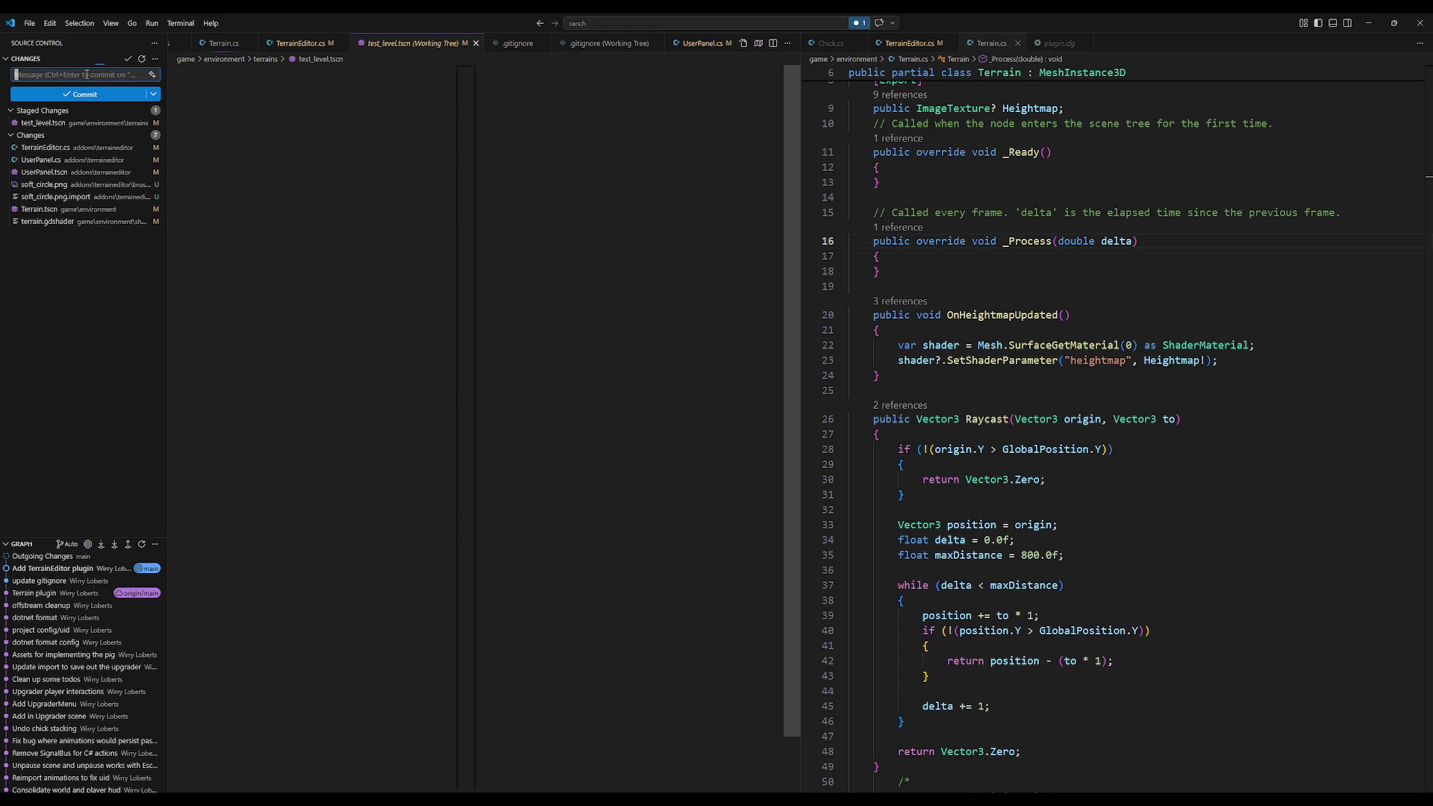
{"action": "type", "text": "Test"}
{"action": "key", "text": "BackSpace"}
{"action": "key", "text": "BackSpace"}
{"action": "key", "text": "BackSpace"}
{"action": "type", "text": "Big test level"}
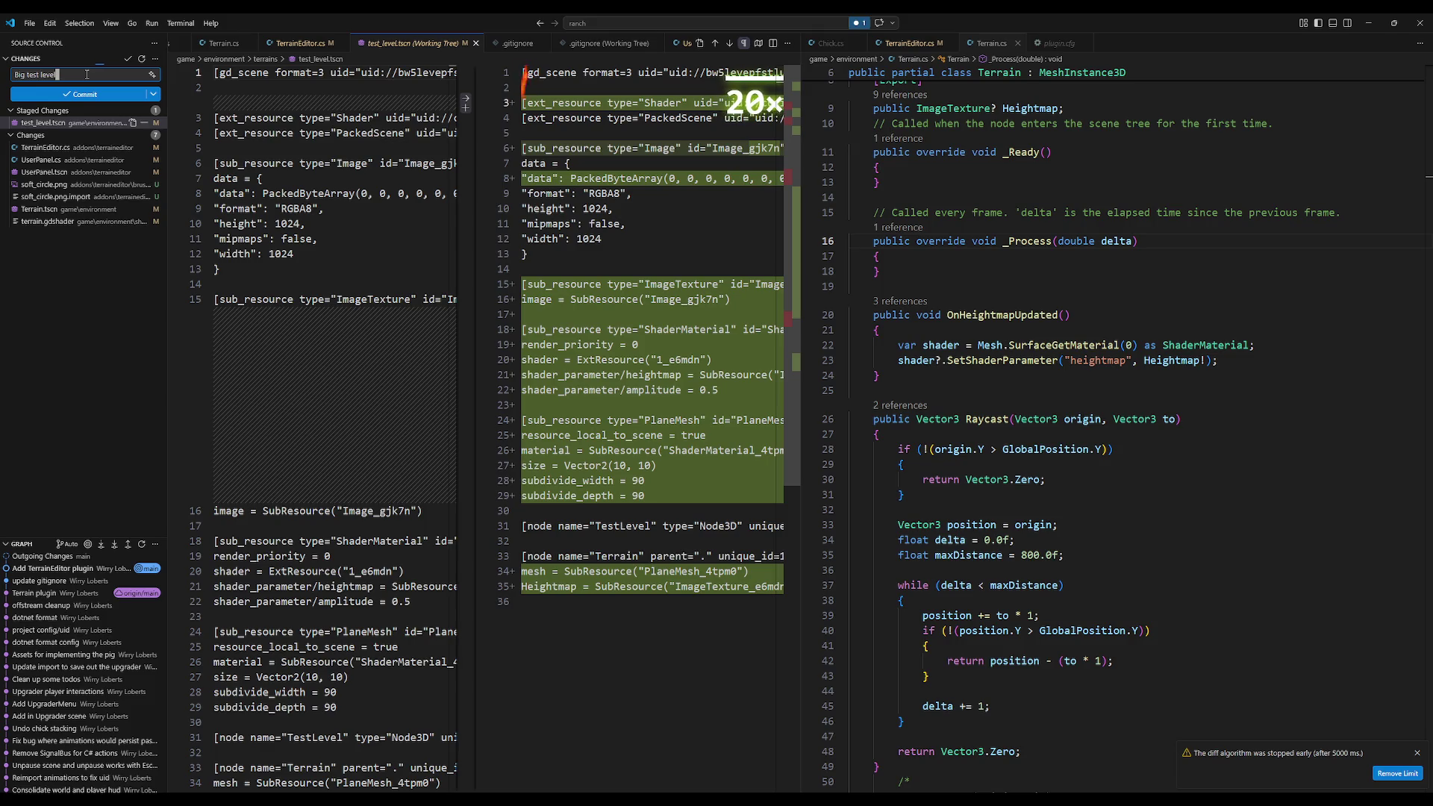
{"action": "key", "text": "ctrl+Return"}
{"action": "left_click", "coordinate": [71, 123]}
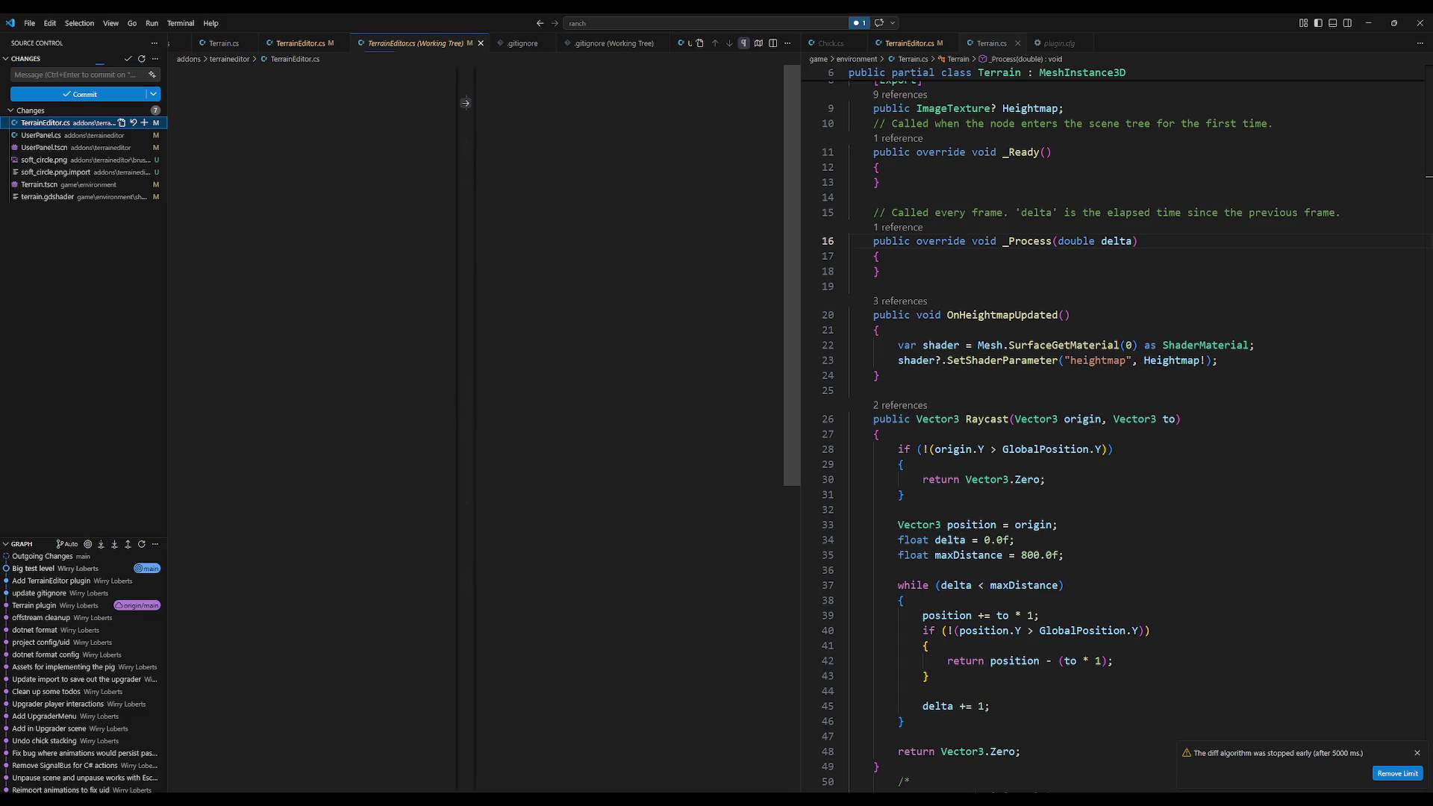
{"action": "left_click", "coordinate": [98, 127]}
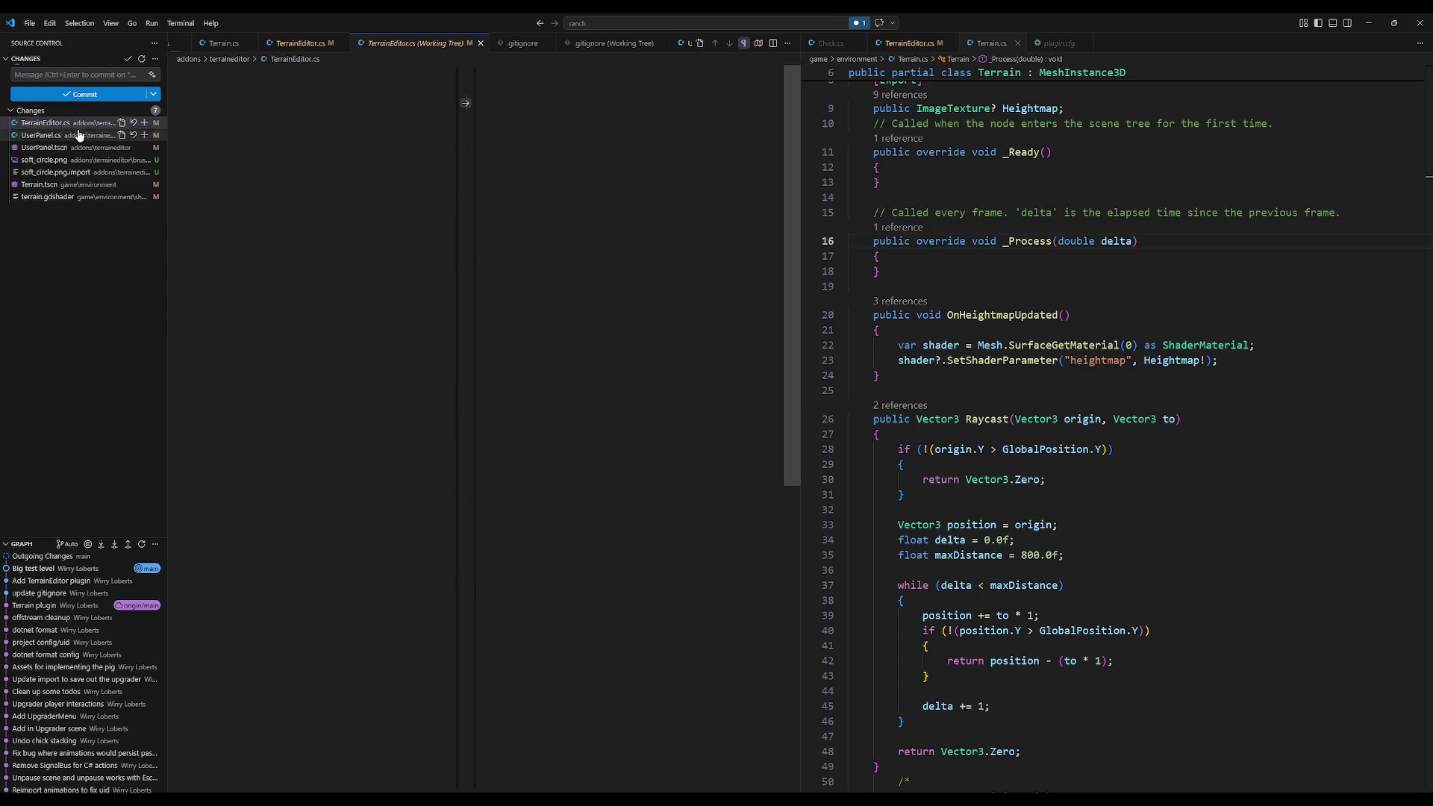
Step: Glance at the Source Control view options, then return to Godot's UserPanel scene
{"action": "left_click", "coordinate": [156, 43]}
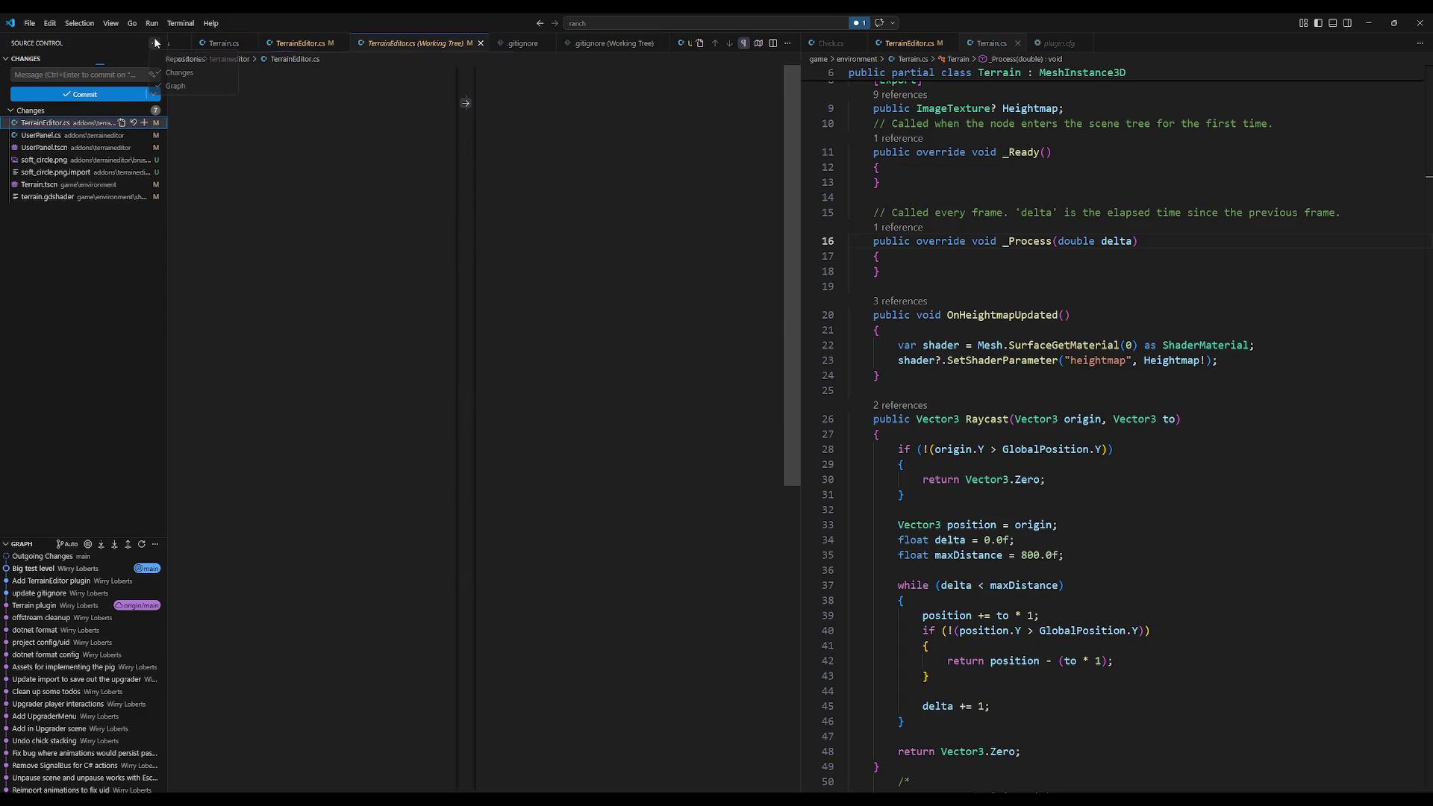
{"action": "key", "text": "alt+Tab"}
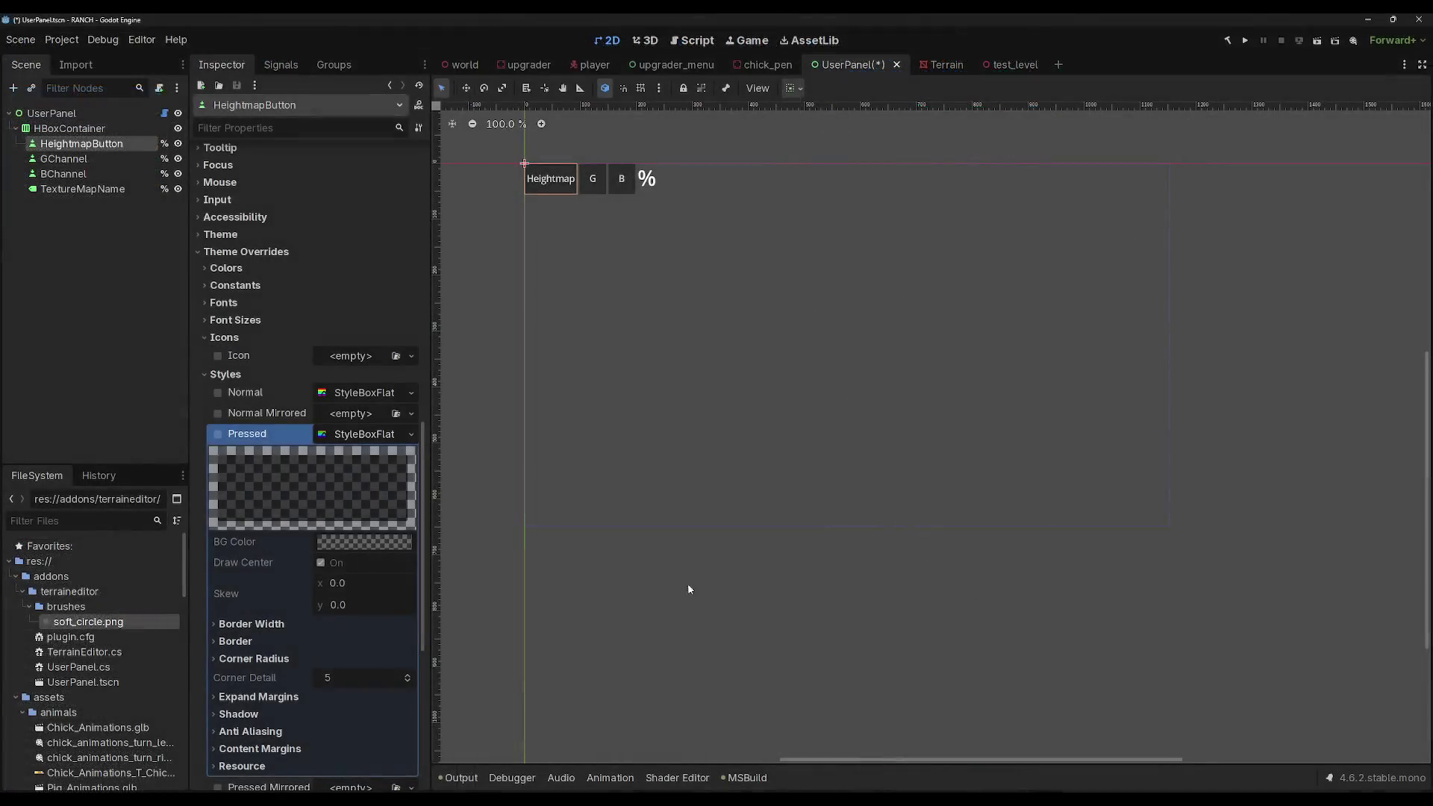
Step: Save the UserPanel scene, then switch to test_level, save it, and zoom on the terrain
{"action": "key", "text": "ctrl+s"}
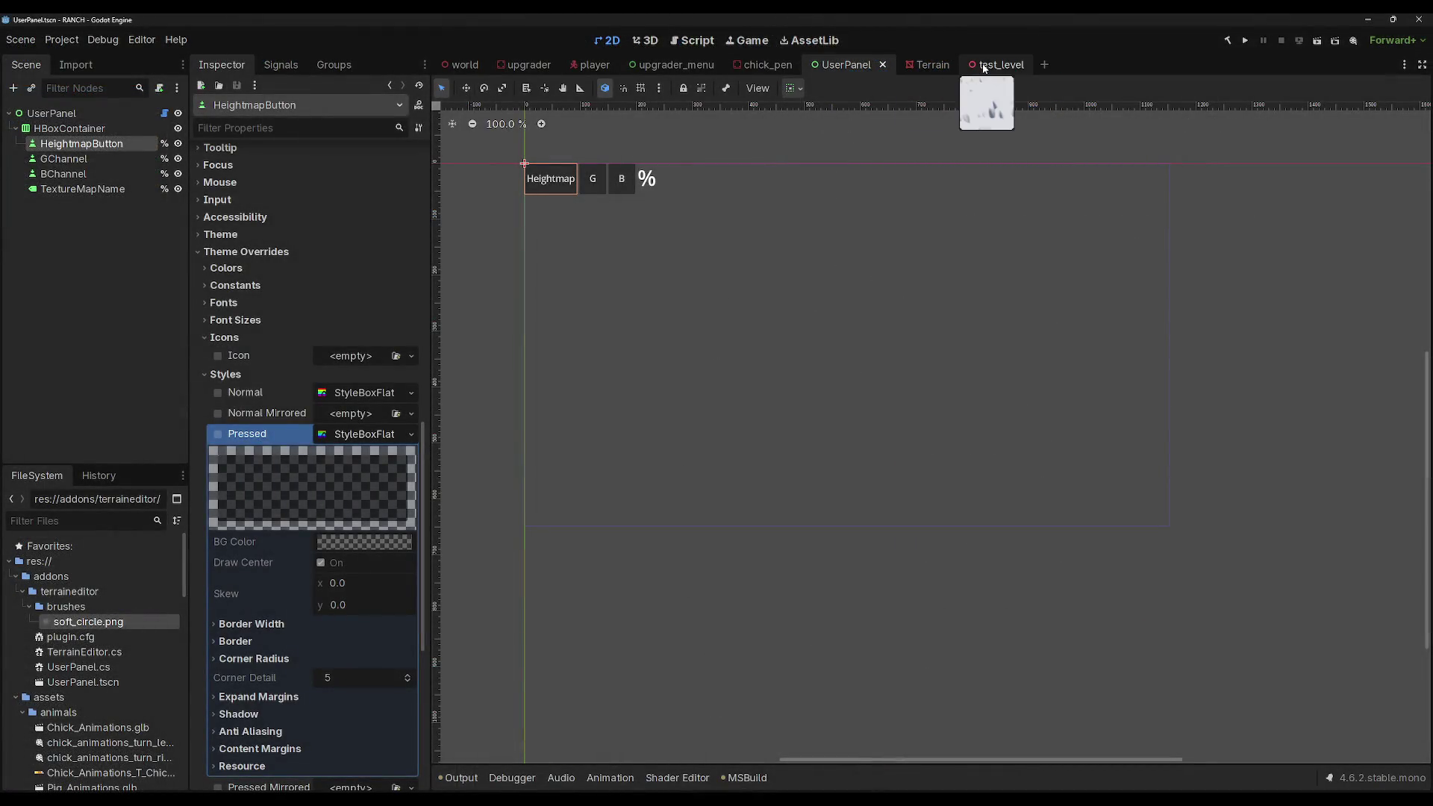
{"action": "left_click", "coordinate": [984, 68]}
{"action": "key", "text": "ctrl+s"}
{"action": "scroll", "coordinate": [979, 433], "scroll_direction": "up", "scroll_amount": 2}
{"action": "scroll", "coordinate": [982, 429], "scroll_direction": "down", "scroll_amount": 3}
{"action": "scroll", "coordinate": [982, 429], "scroll_direction": "up", "scroll_amount": 3}
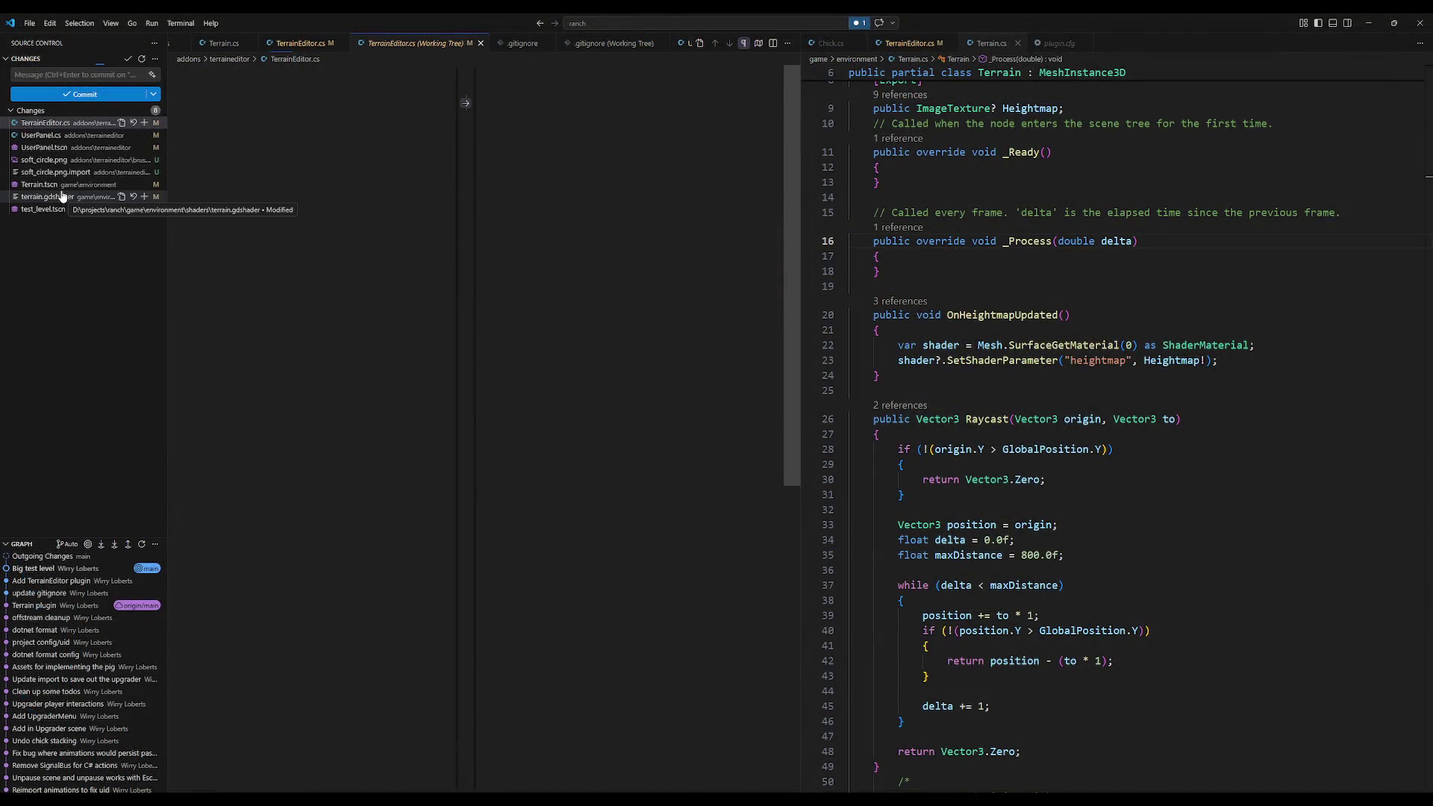
Step: Open TerrainEditor.cs from the changed files and inspect its GD.Print debug line
{"action": "left_click", "coordinate": [60, 122]}
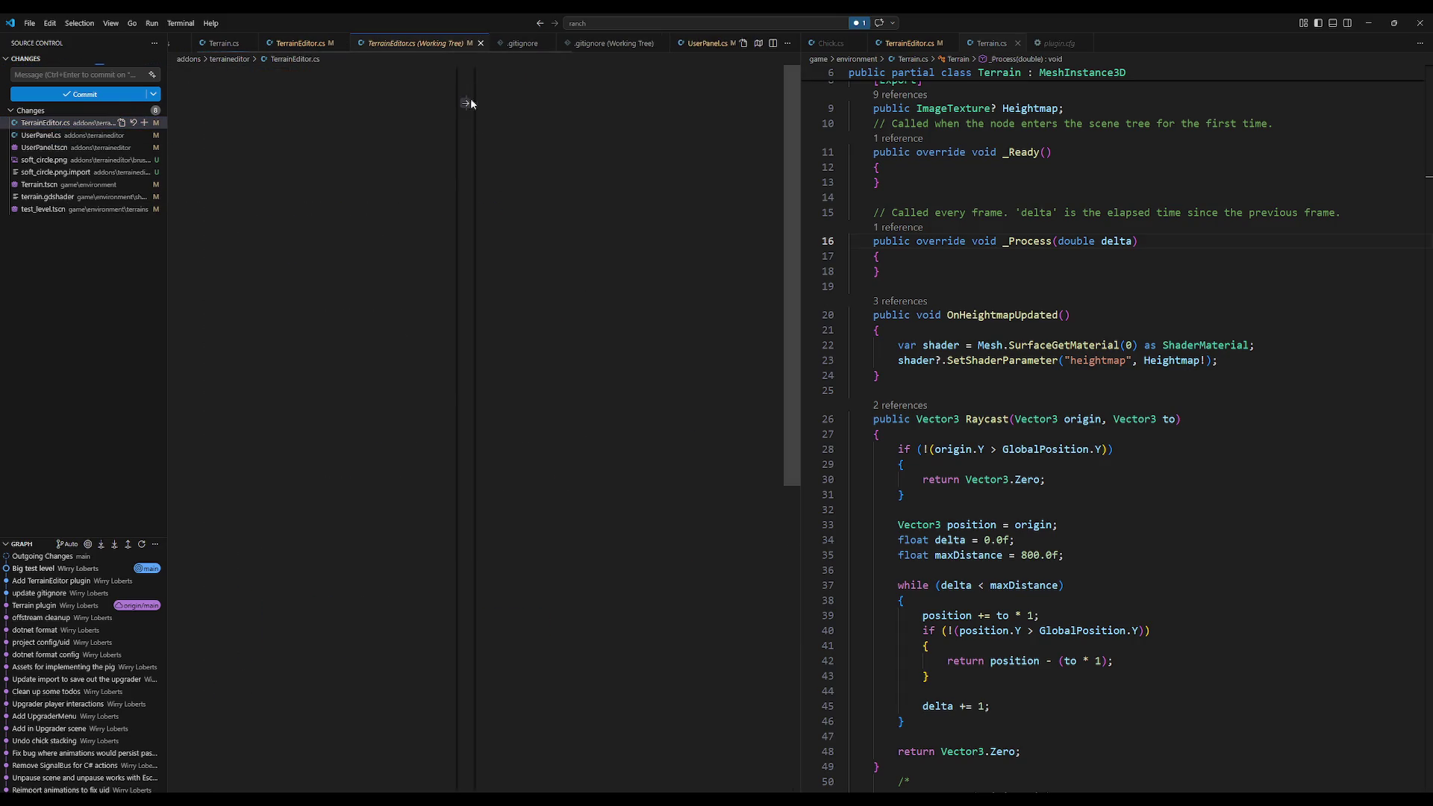
{"action": "left_click", "coordinate": [480, 43]}
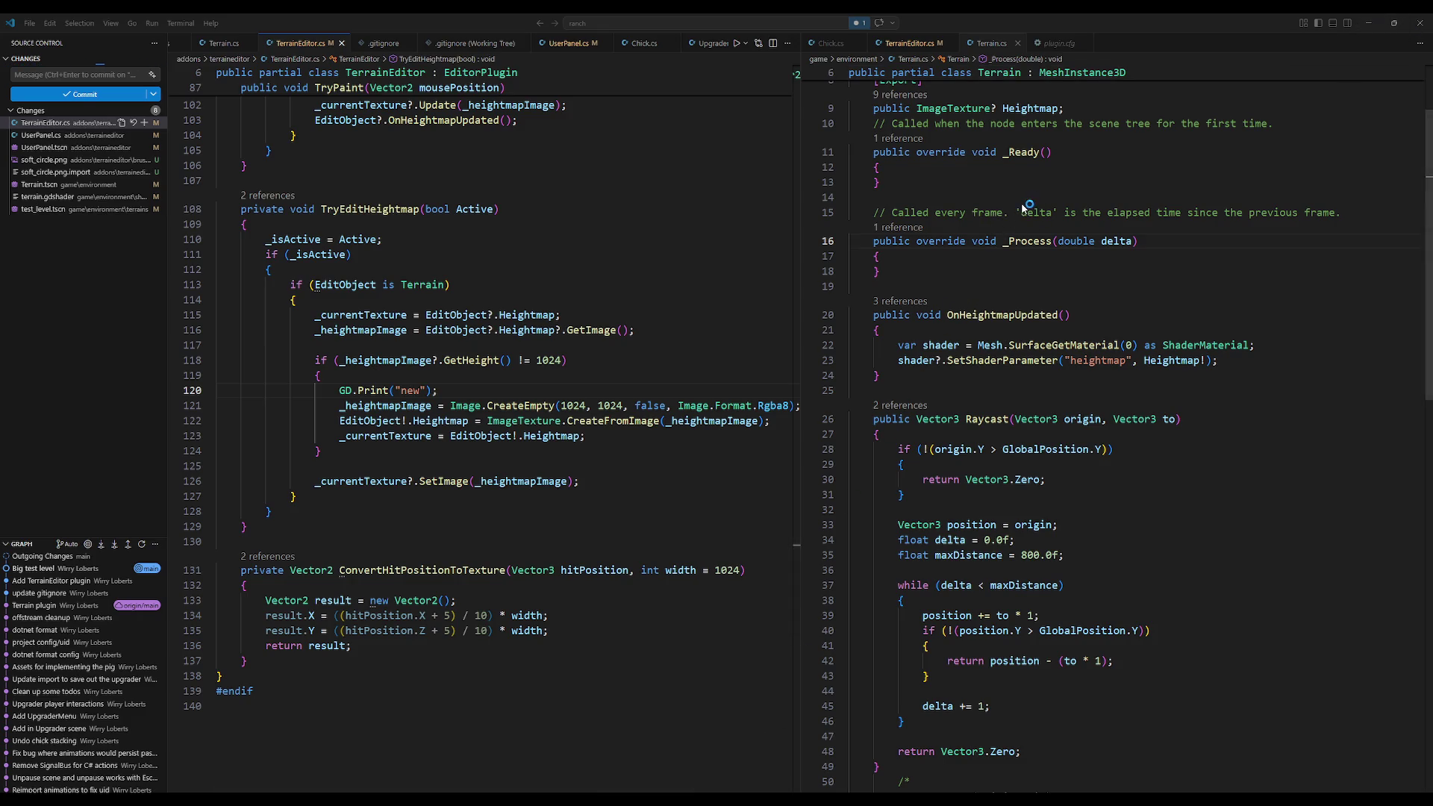
{"action": "left_click", "coordinate": [391, 391]}
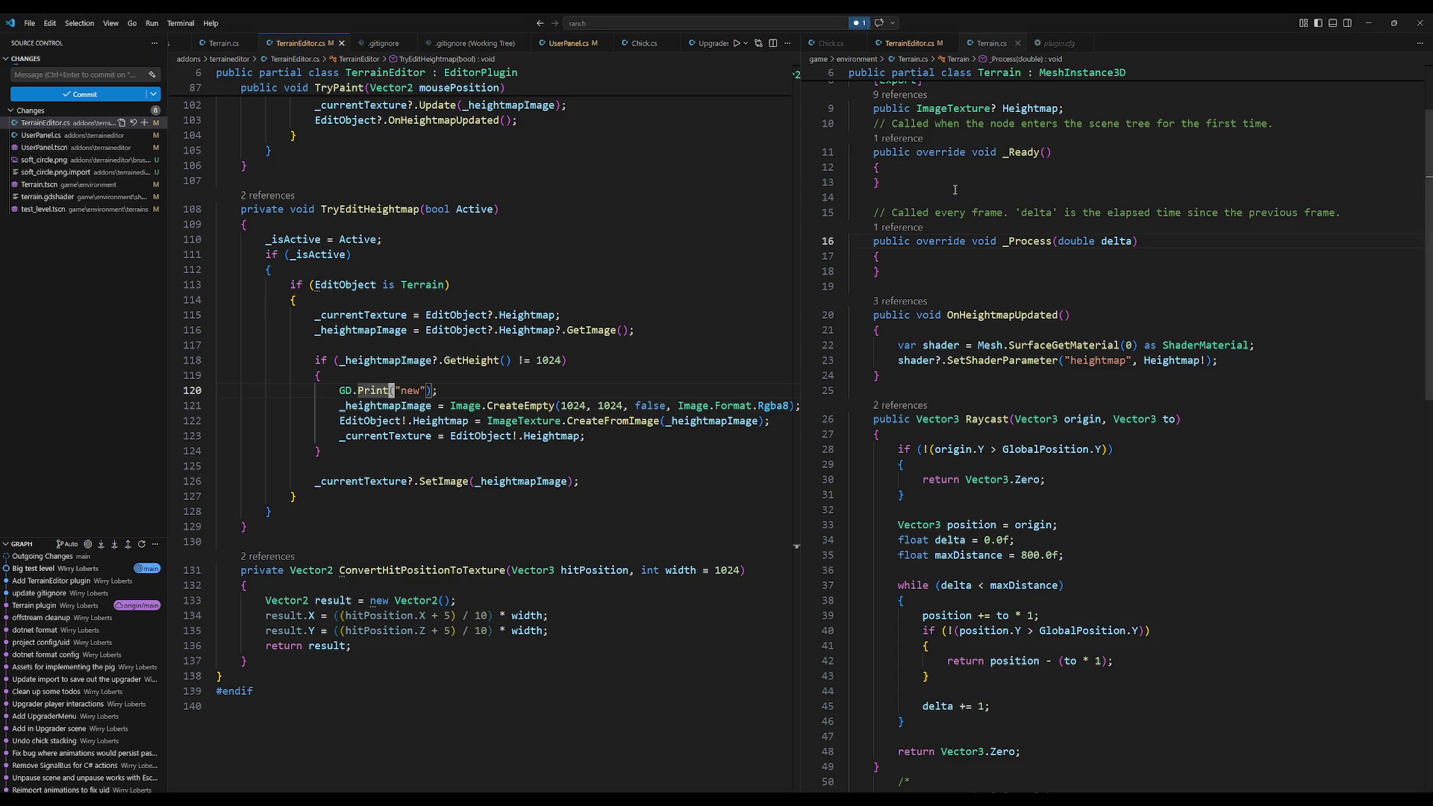
Step: Toggle the sidebar and view the UserPanel.cs and UserPanel.tscn diffs
{"action": "left_click", "coordinate": [180, 23]}
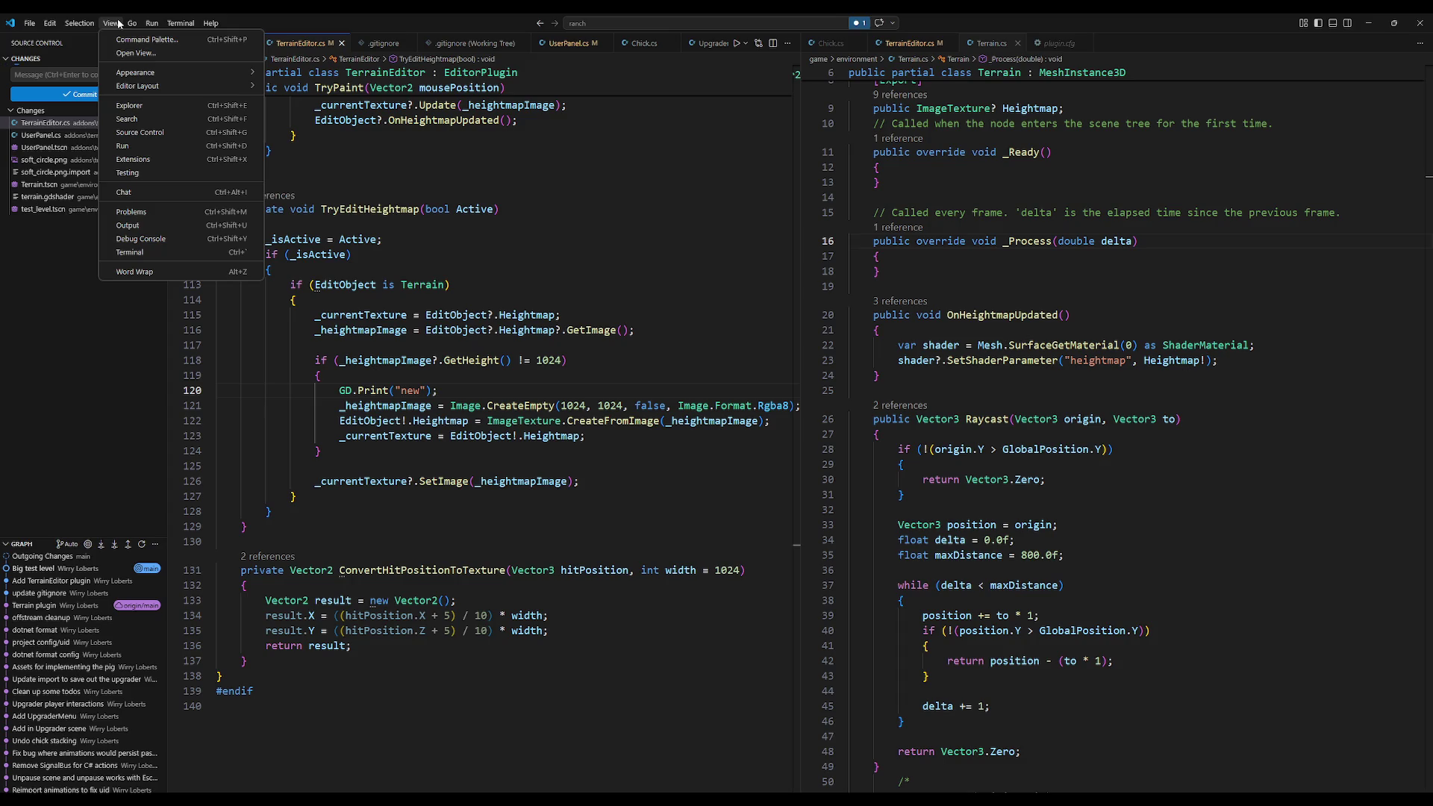
{"action": "left_click", "coordinate": [140, 132]}
{"action": "left_click", "coordinate": [113, 253]}
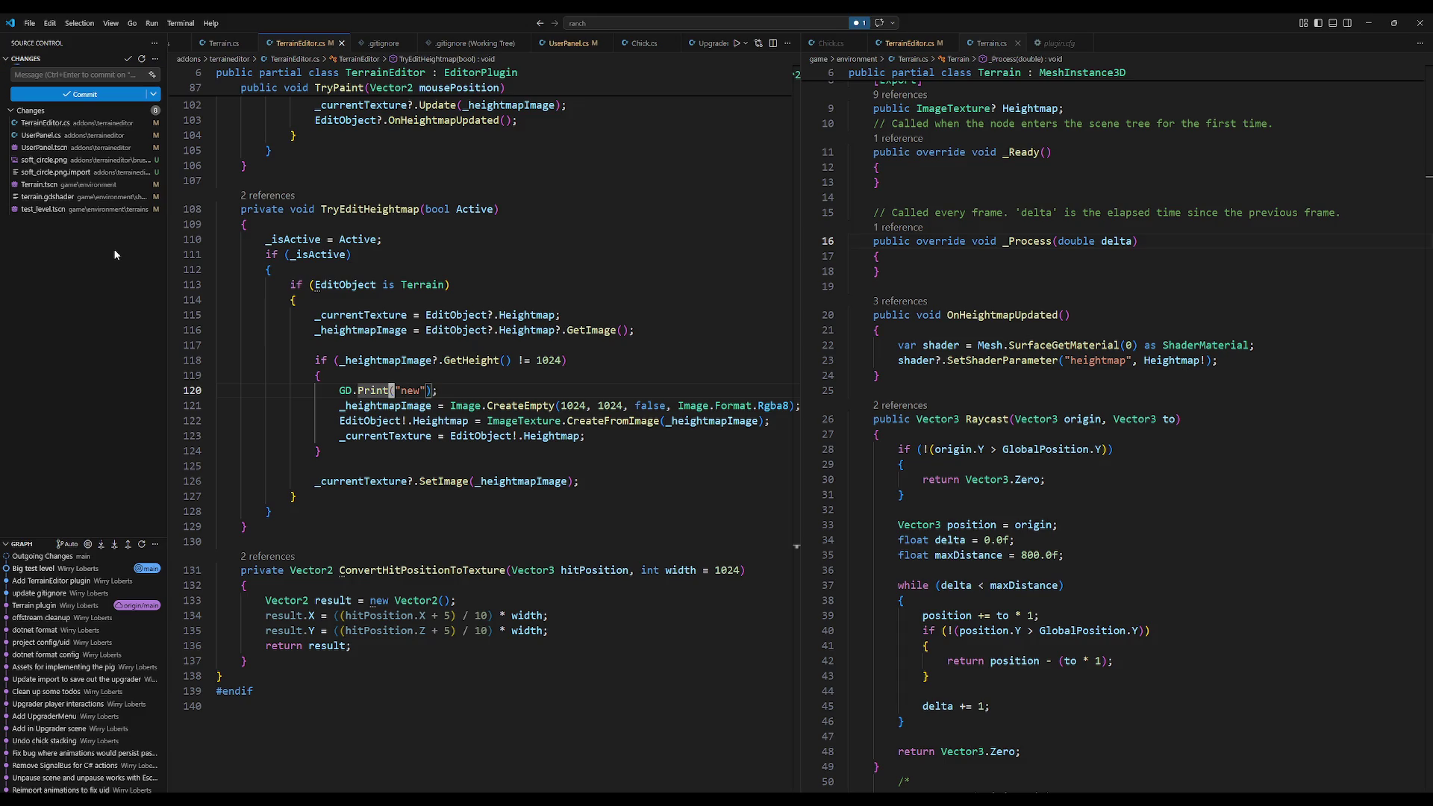
{"action": "key", "text": "ctrl+b"}
{"action": "key", "text": "ctrl+b"}
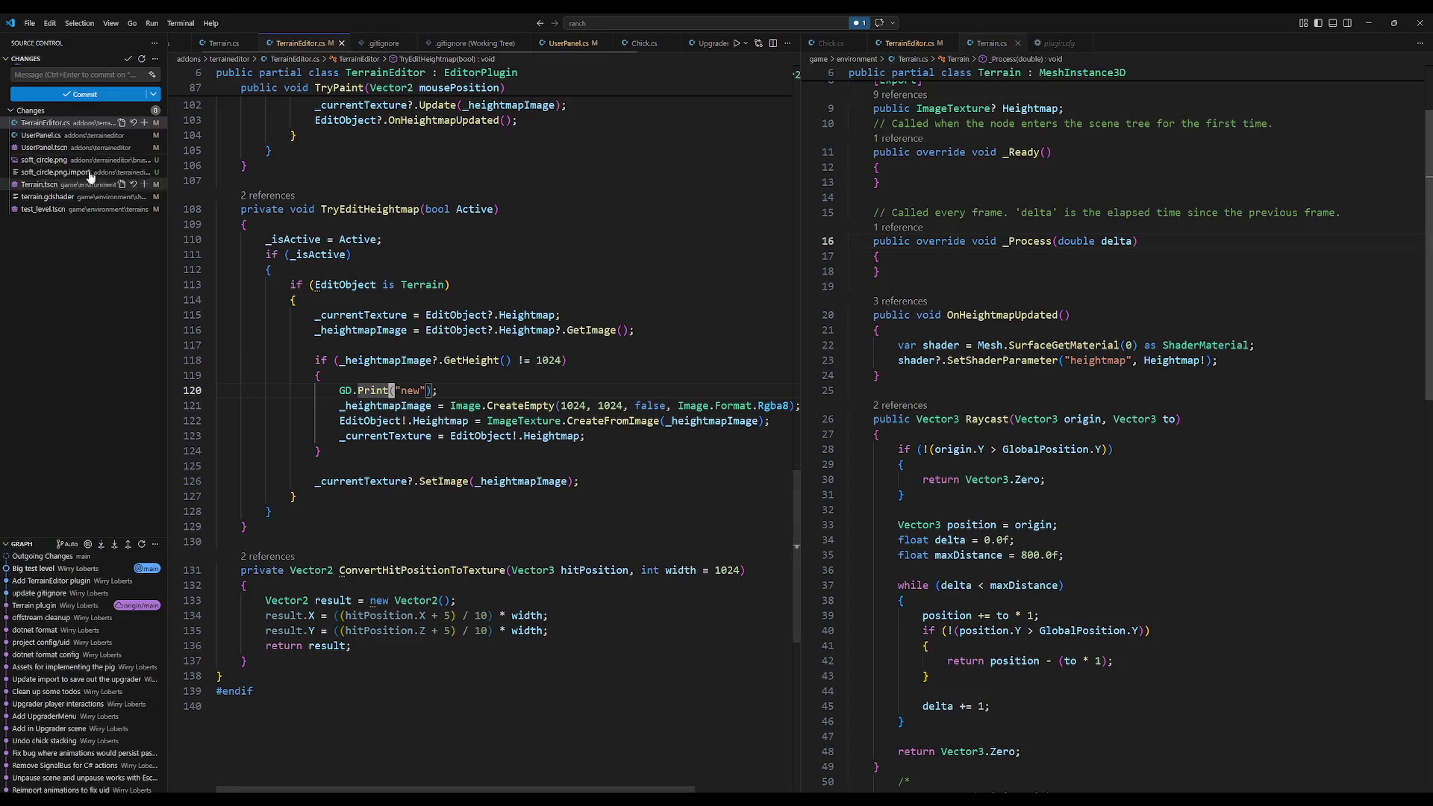
{"action": "left_click", "coordinate": [90, 135]}
{"action": "left_click", "coordinate": [91, 147]}
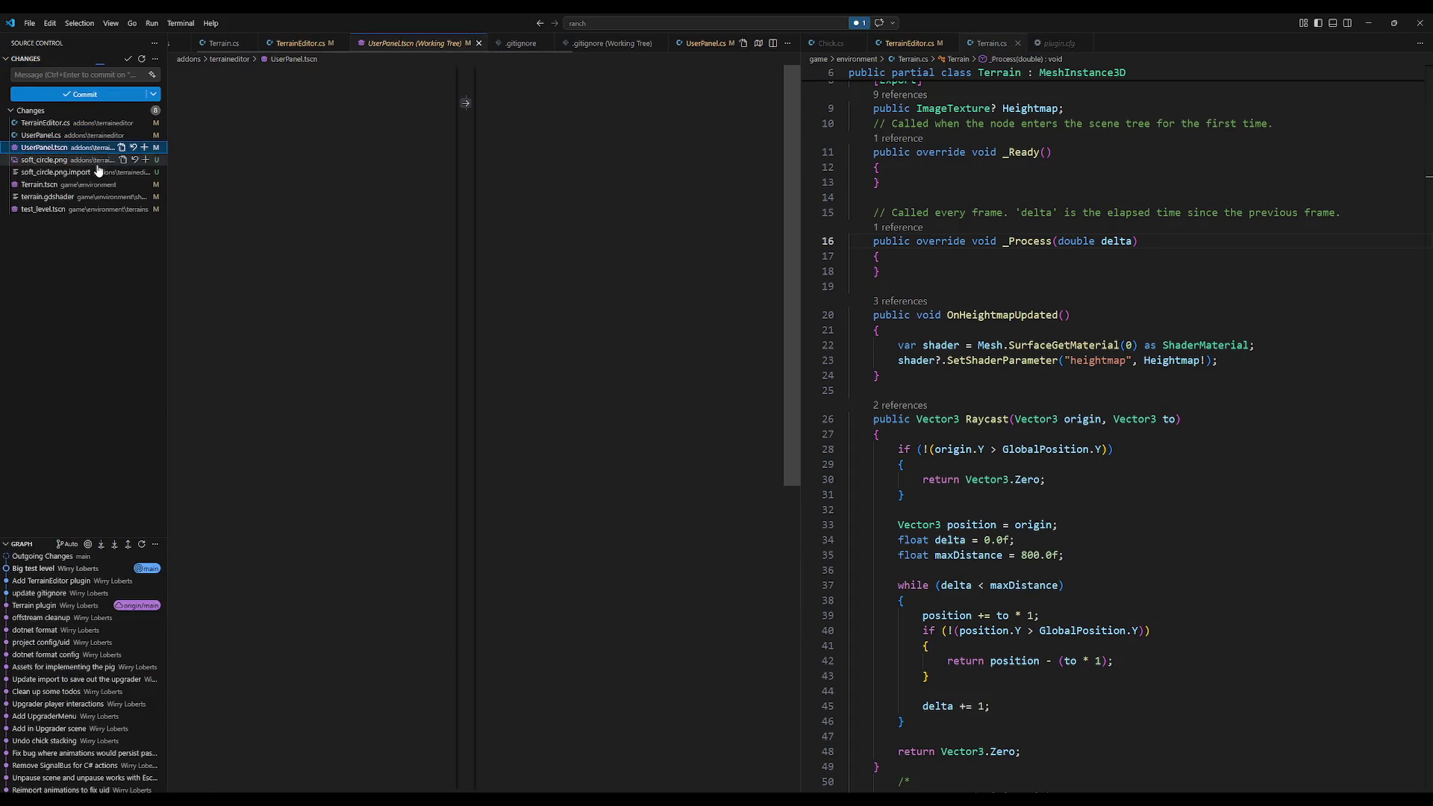
Step: Stage soft_circle.png and its .import file and commit them as 'Soft circle brush'
{"action": "left_click", "coordinate": [93, 184]}
{"action": "left_click", "coordinate": [93, 171]}
{"action": "left_click", "coordinate": [145, 172]}
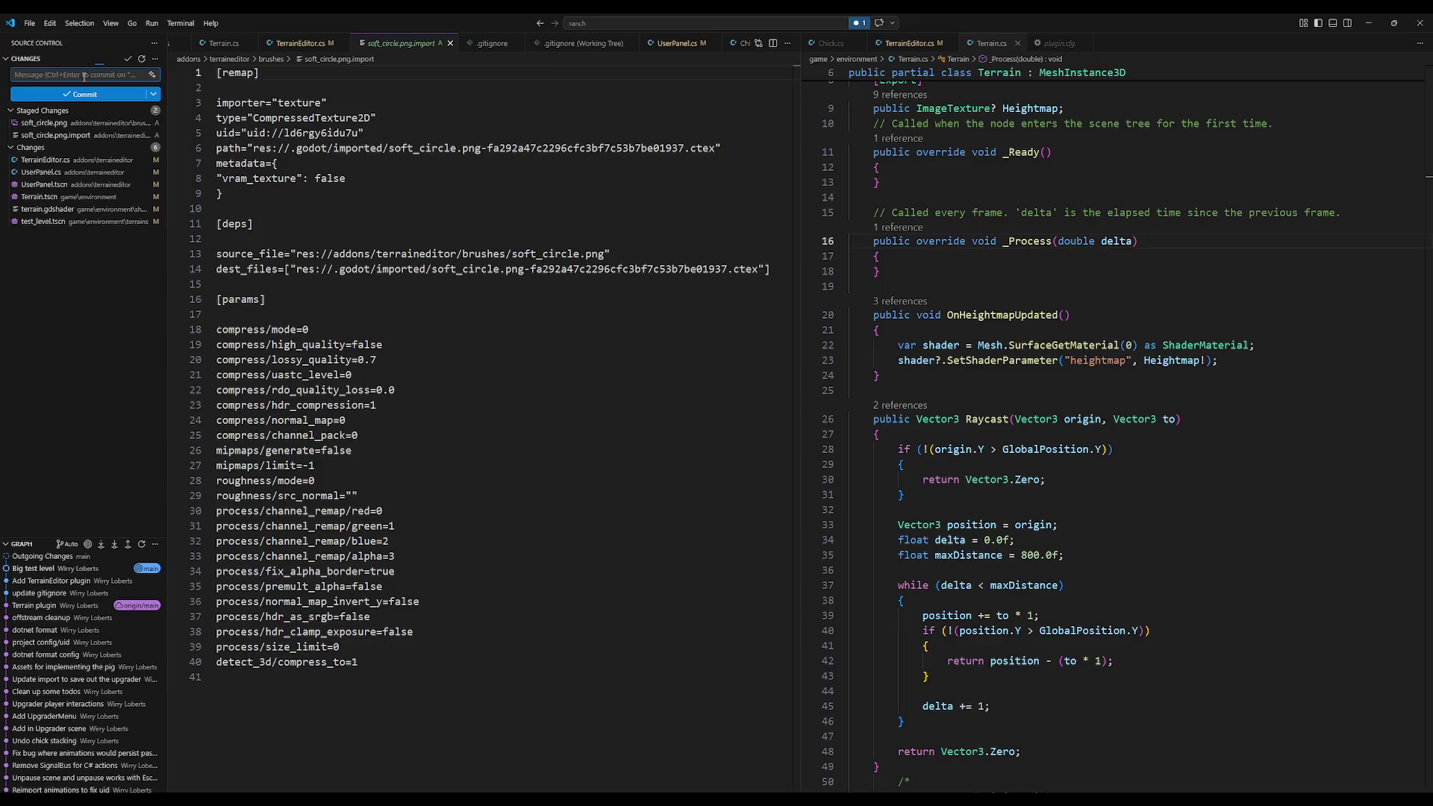
{"action": "type", "text": "Soft"}
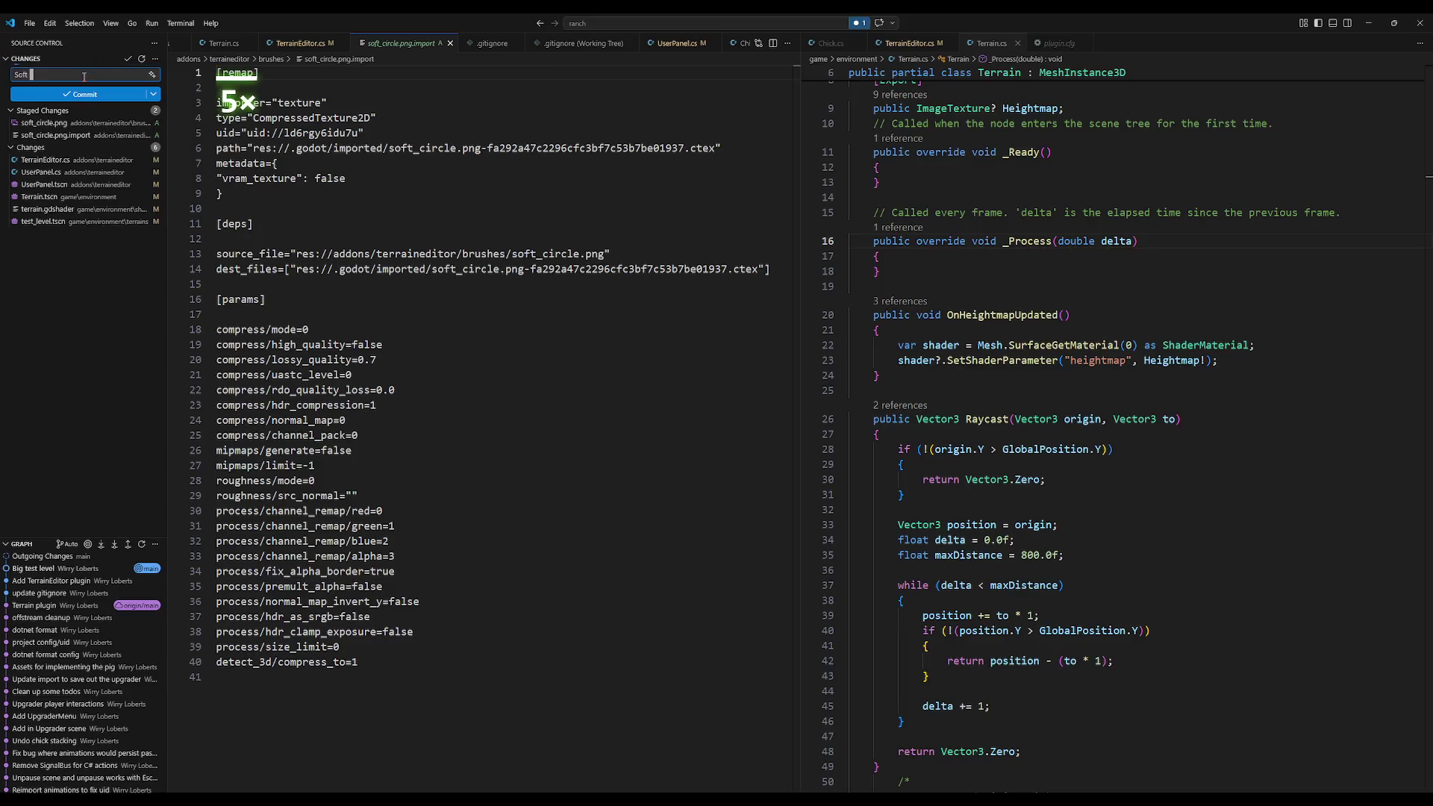
{"action": "type", "text": " circle brush"}
{"action": "key", "text": "ctrl+Return"}
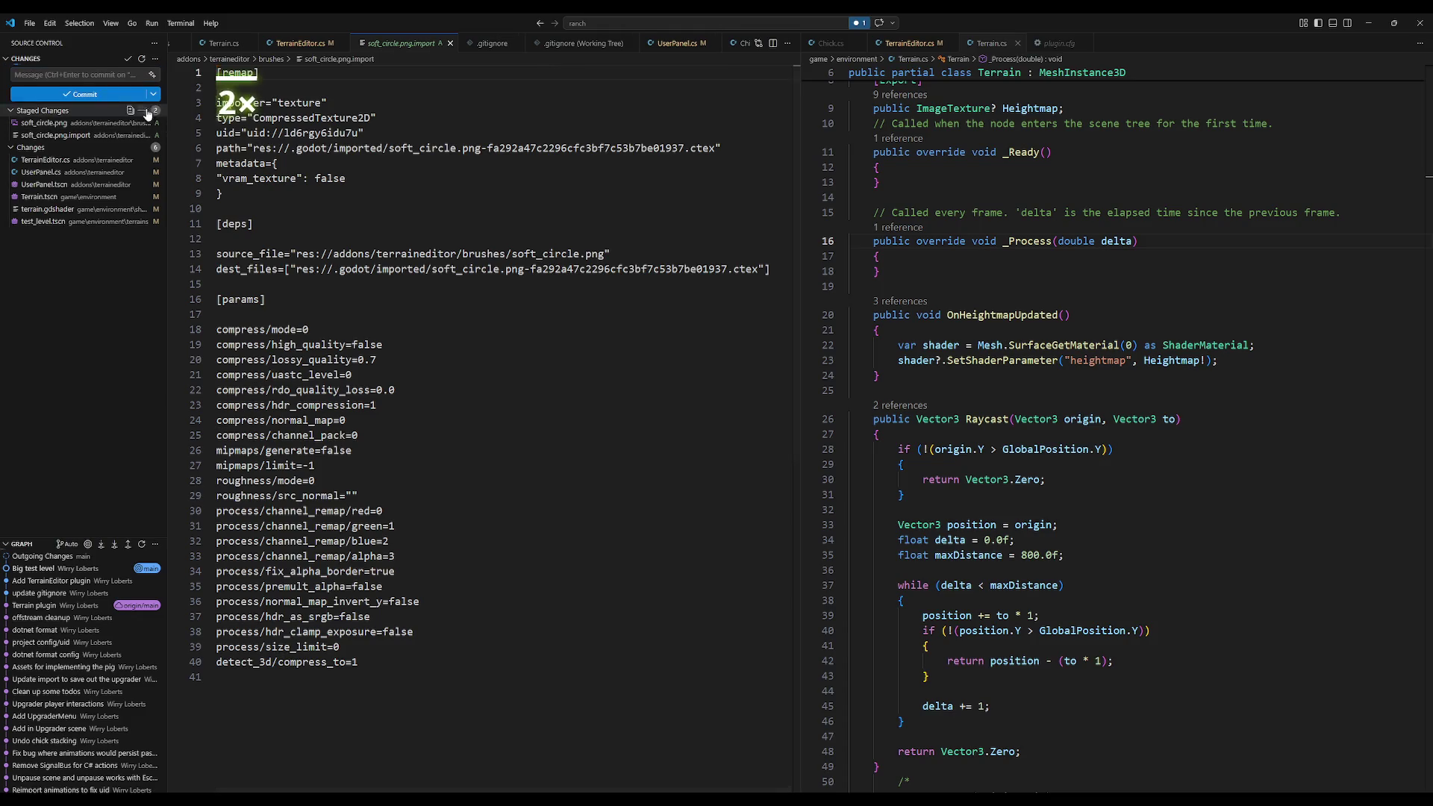
Step: Stage all remaining changes and commit them as 'TerrainEditor plugin'
{"action": "left_click", "coordinate": [142, 110]}
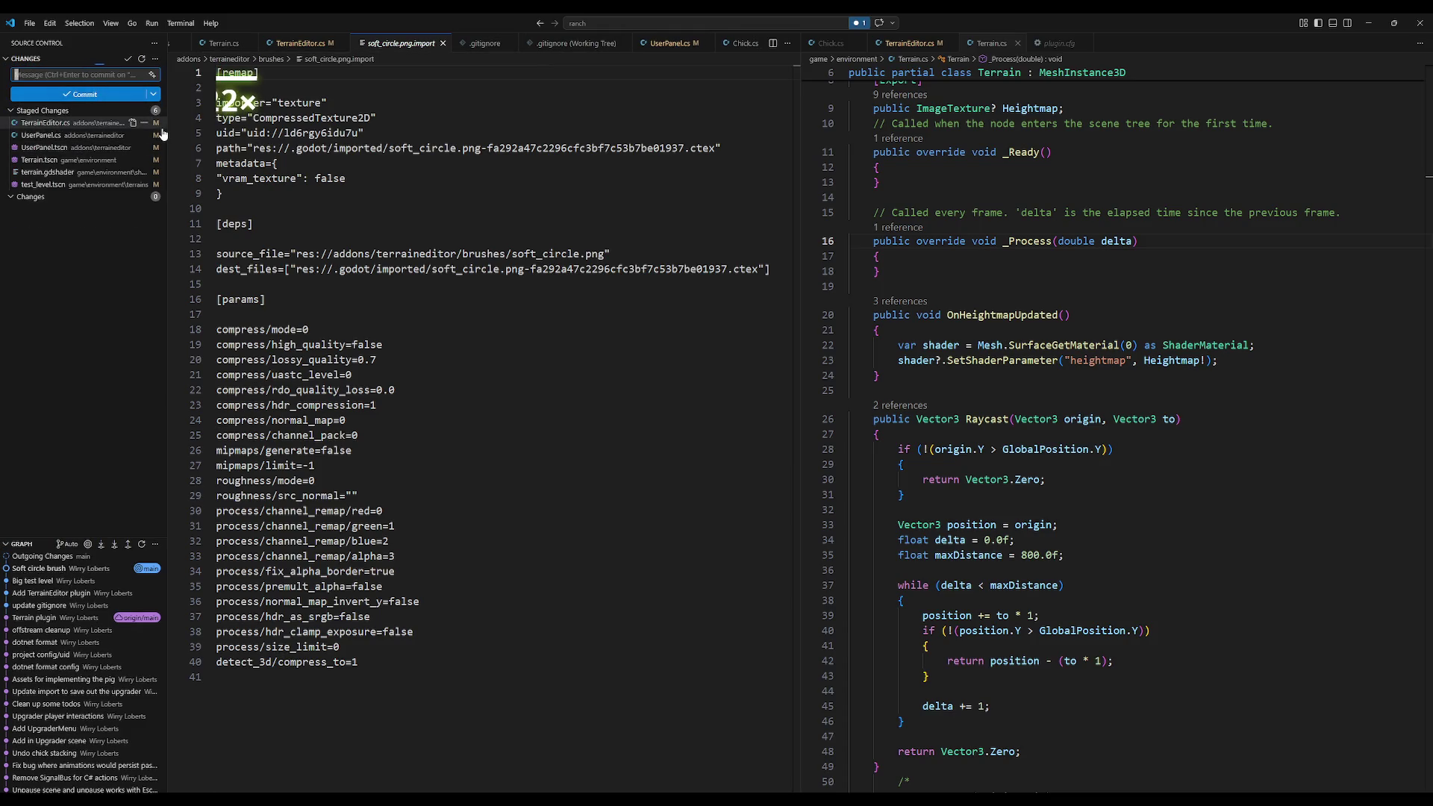
{"action": "type", "text": "T"}
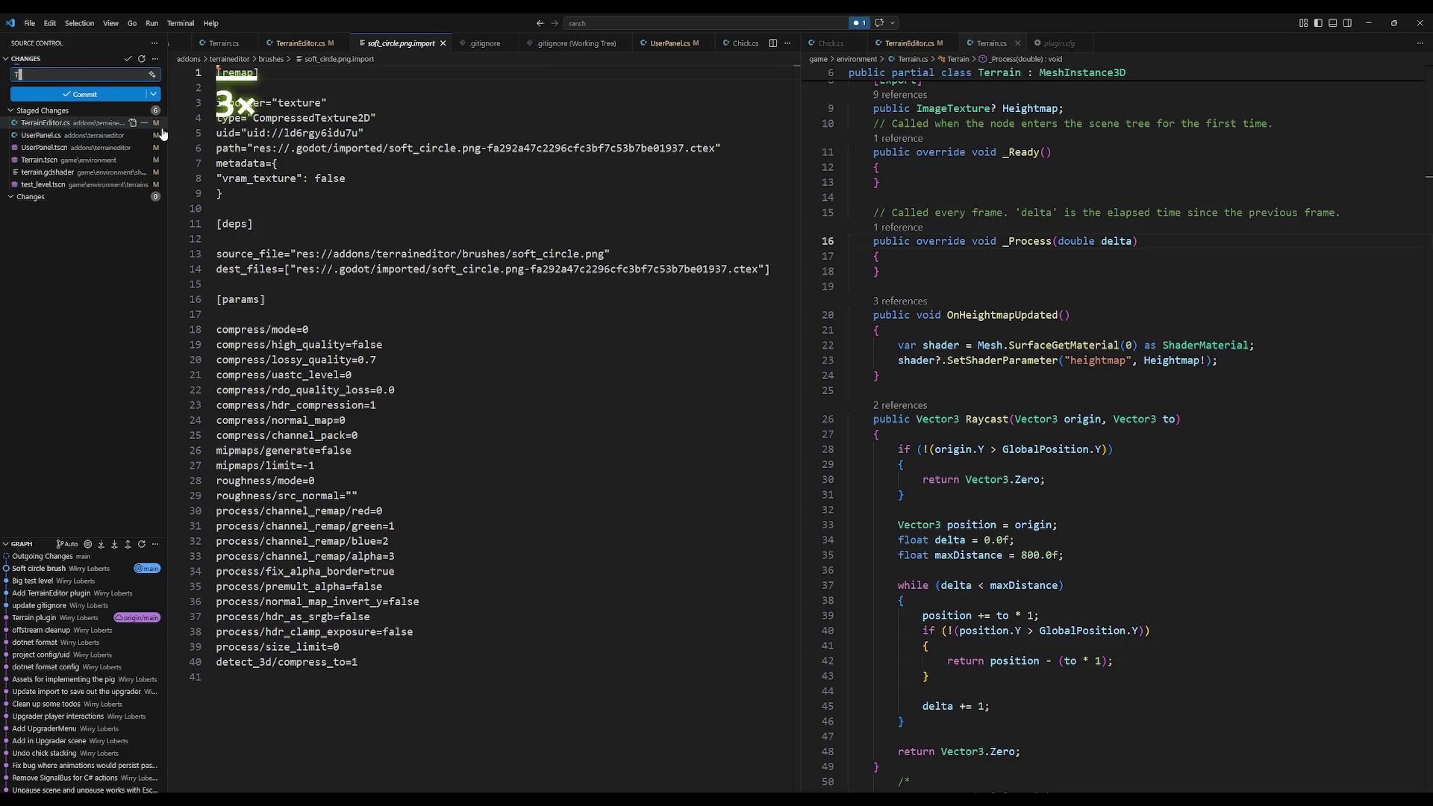
{"action": "type", "text": "errainEditor plugin"}
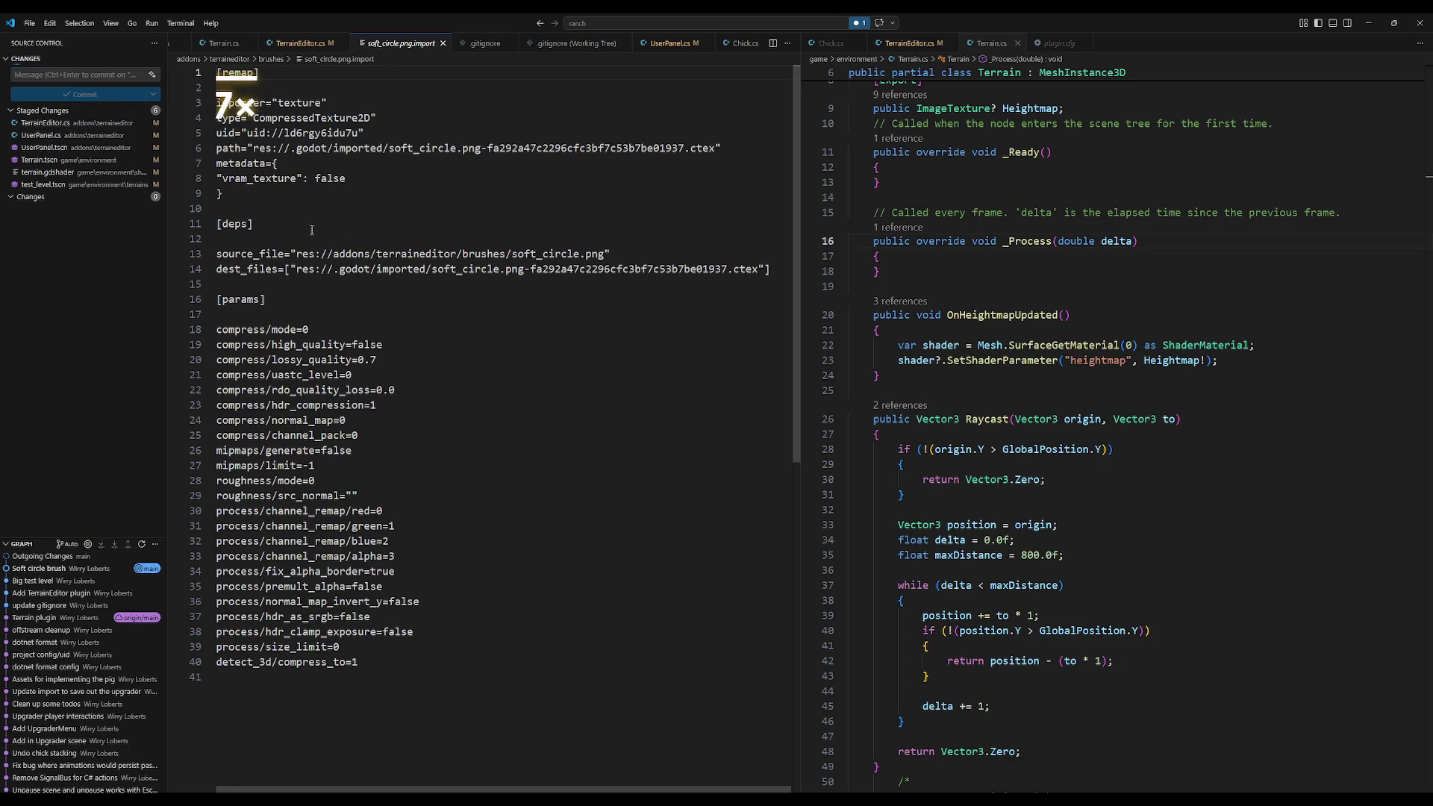
{"action": "left_click", "coordinate": [96, 94]}
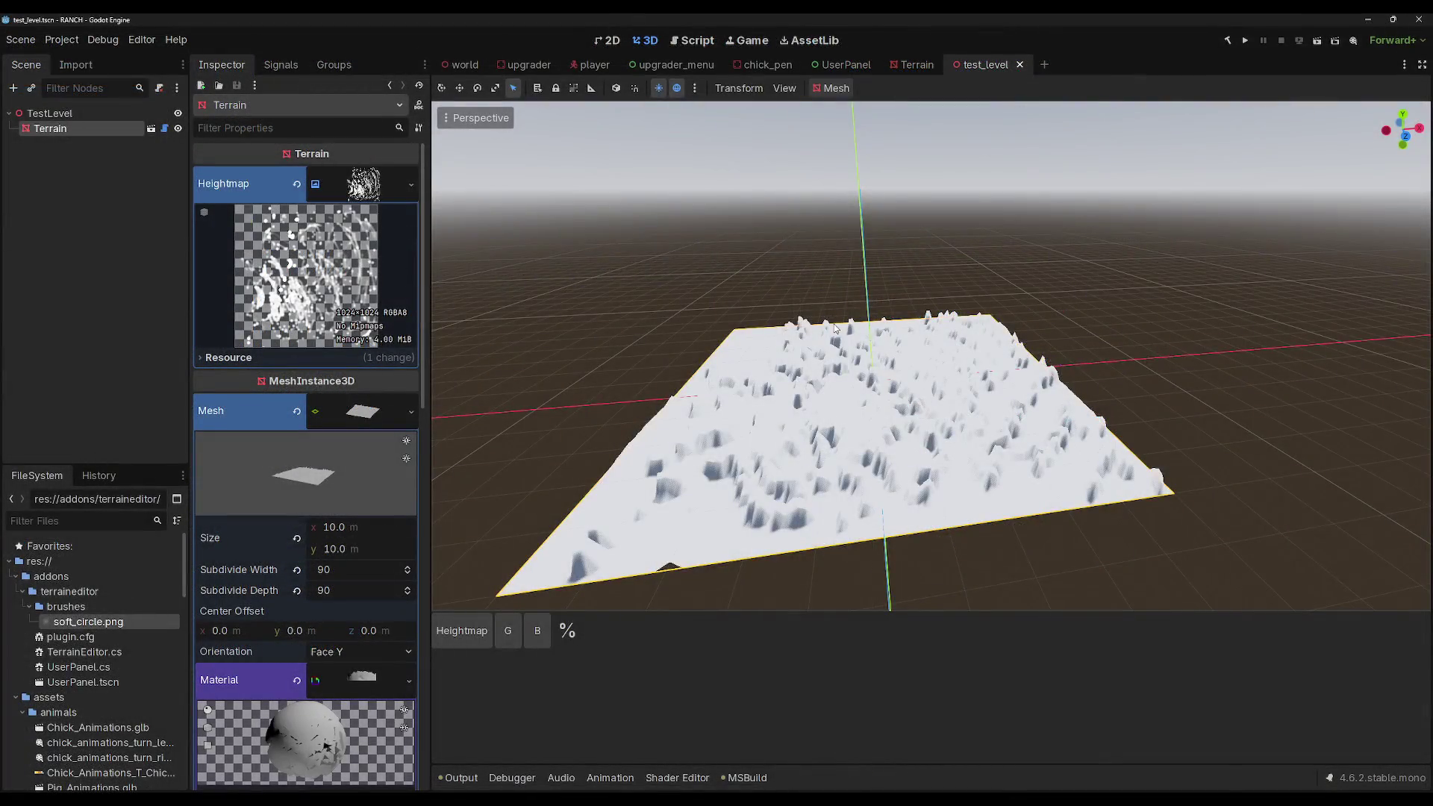
Step: Discard test_level's painted heightmap so the terrain lies flat, then switch to VS Code
{"action": "left_click_drag", "start_coordinate": [835, 329], "coordinate": [831, 320]}
{"action": "left_click", "coordinate": [913, 65]}
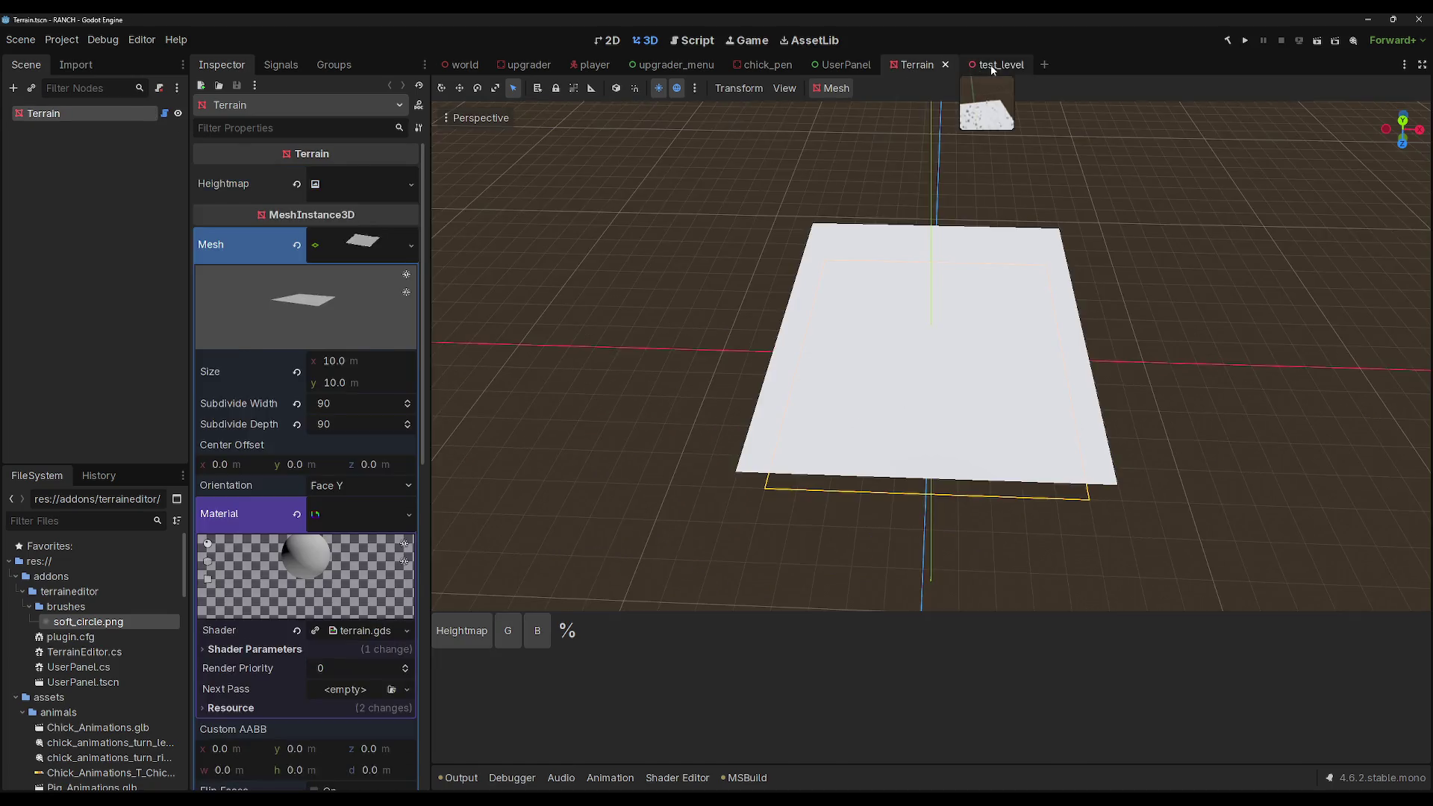
{"action": "left_click", "coordinate": [979, 64]}
{"action": "left_click", "coordinate": [900, 66]}
{"action": "left_click", "coordinate": [970, 66]}
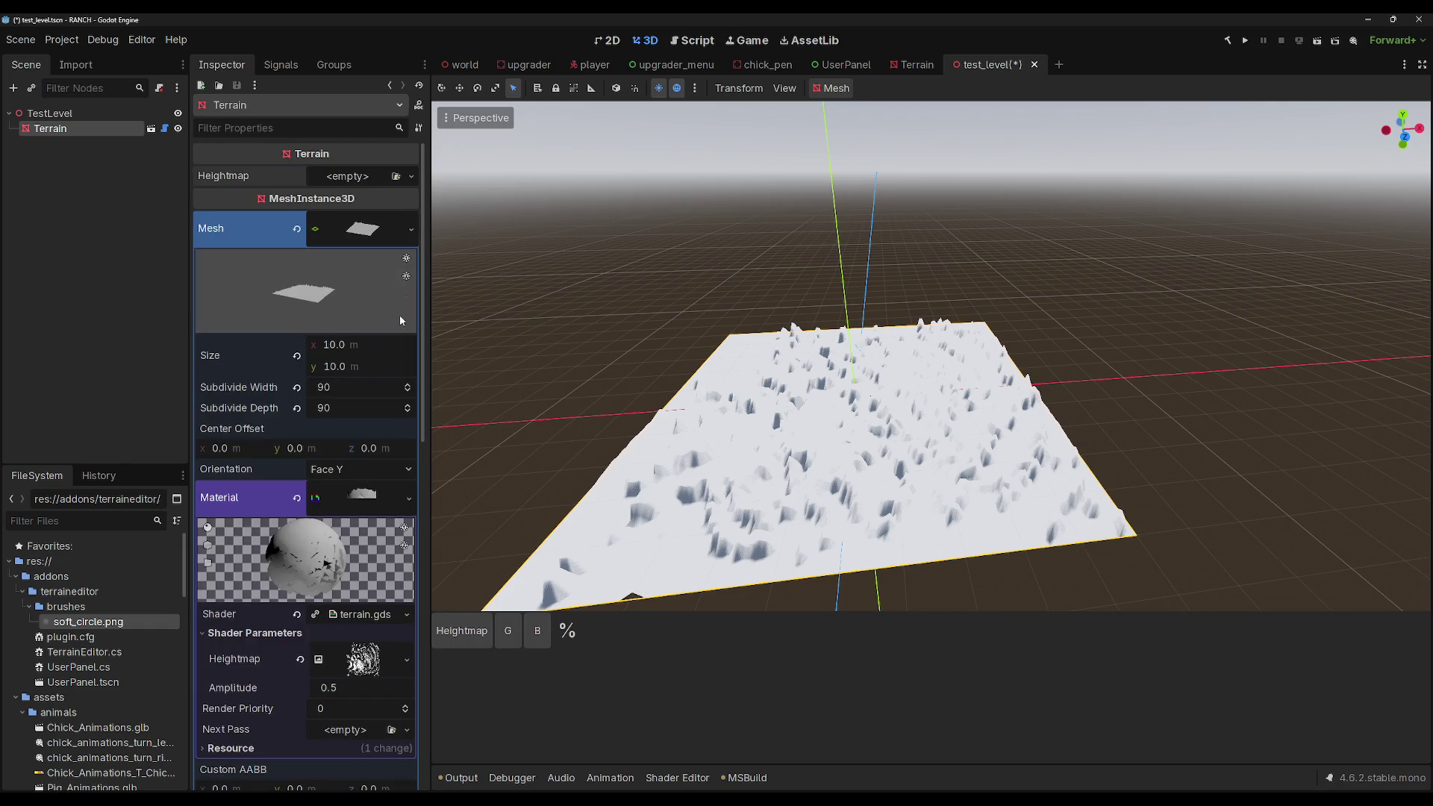
{"action": "key", "text": "ctrl+s"}
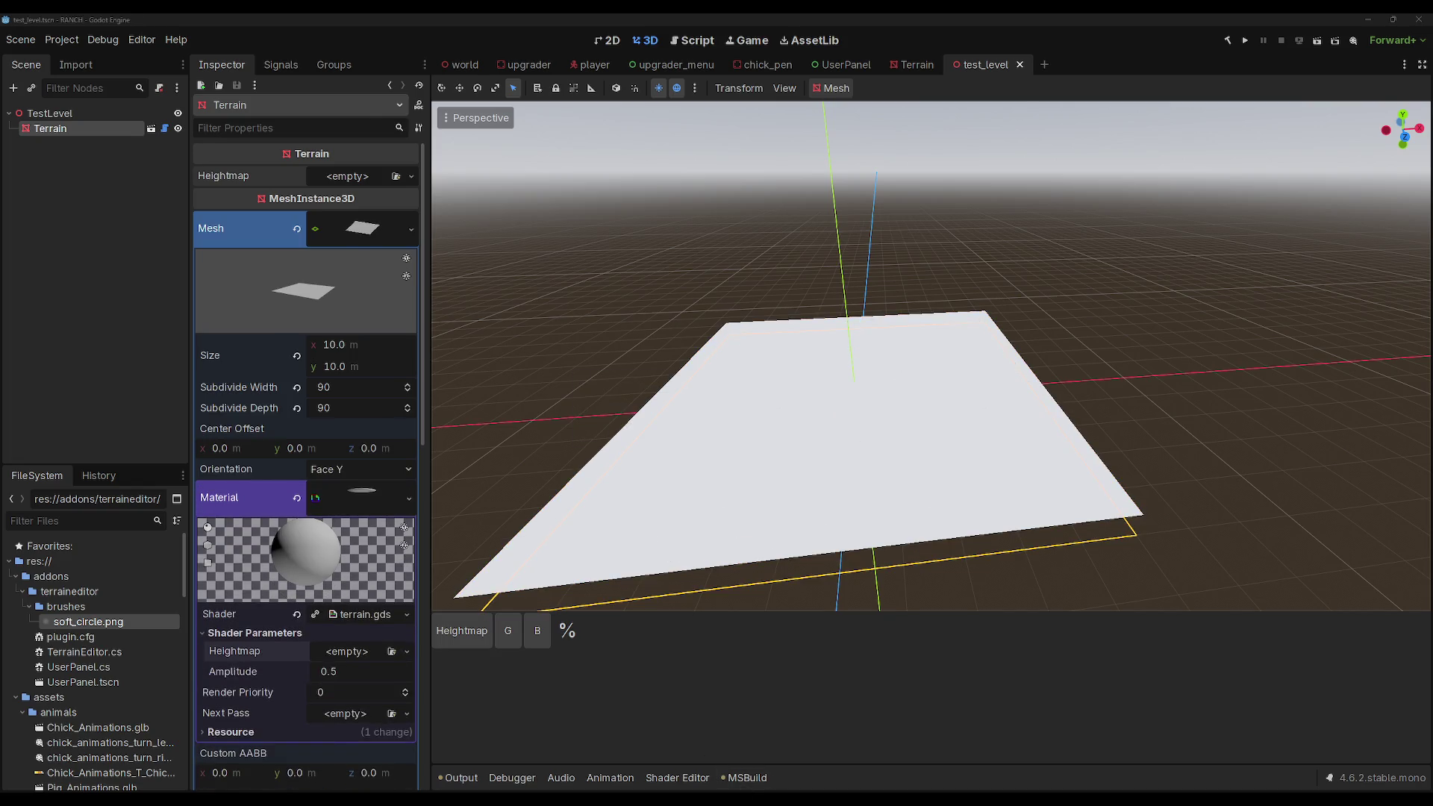
{"action": "key", "text": "alt+Tab"}
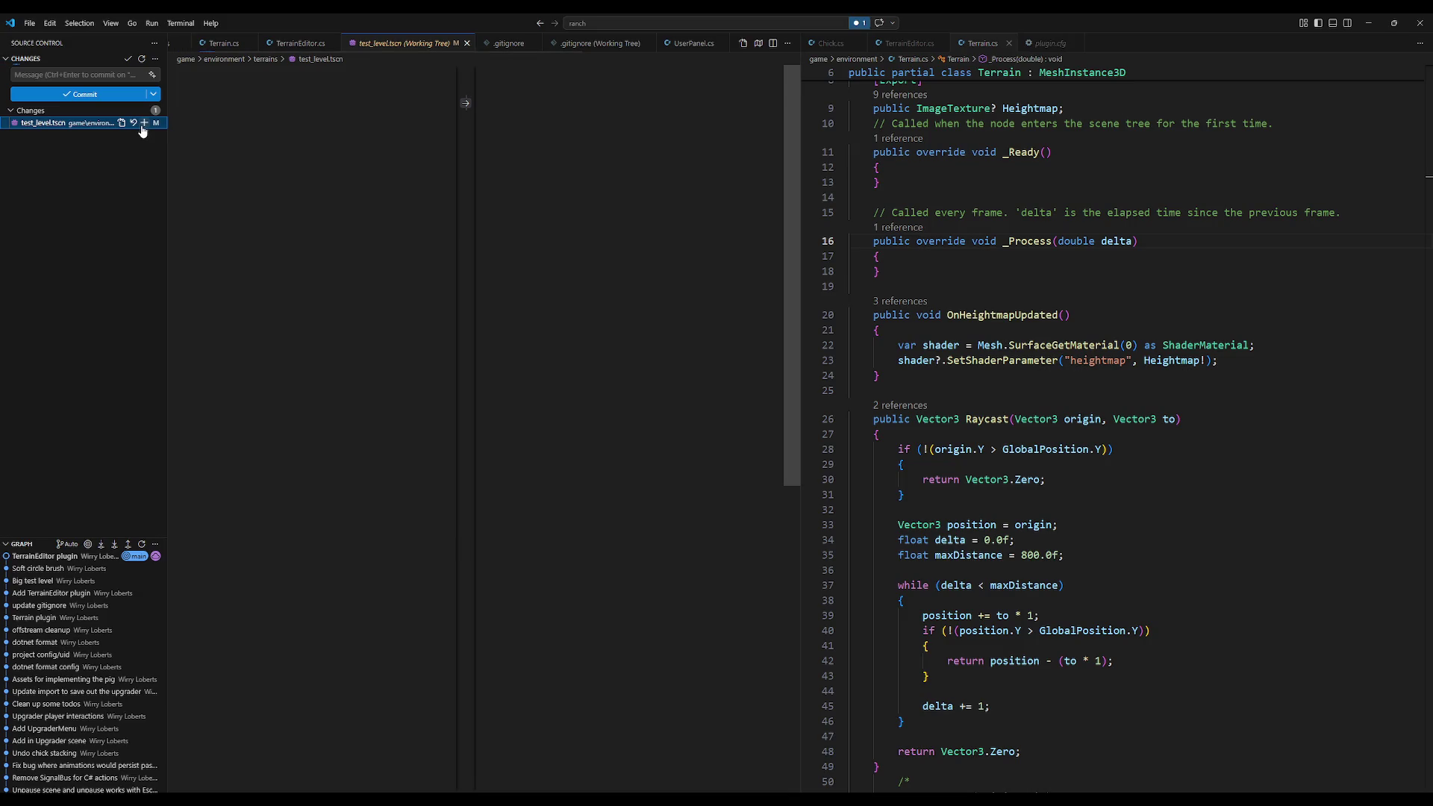
Step: Stage the flattened test_level.tscn, drafting and then clearing a commit message
{"action": "left_click", "coordinate": [144, 123]}
{"action": "left_click", "coordinate": [98, 77]}
{"action": "type", "text": "Rem"}
{"action": "type", "text": "test"}
{"action": "key", "text": "ctrl+a"}
{"action": "type", "text": "Remove large"}
{"action": "key", "text": "ctrl+a"}
{"action": "key", "text": "BackSpace"}
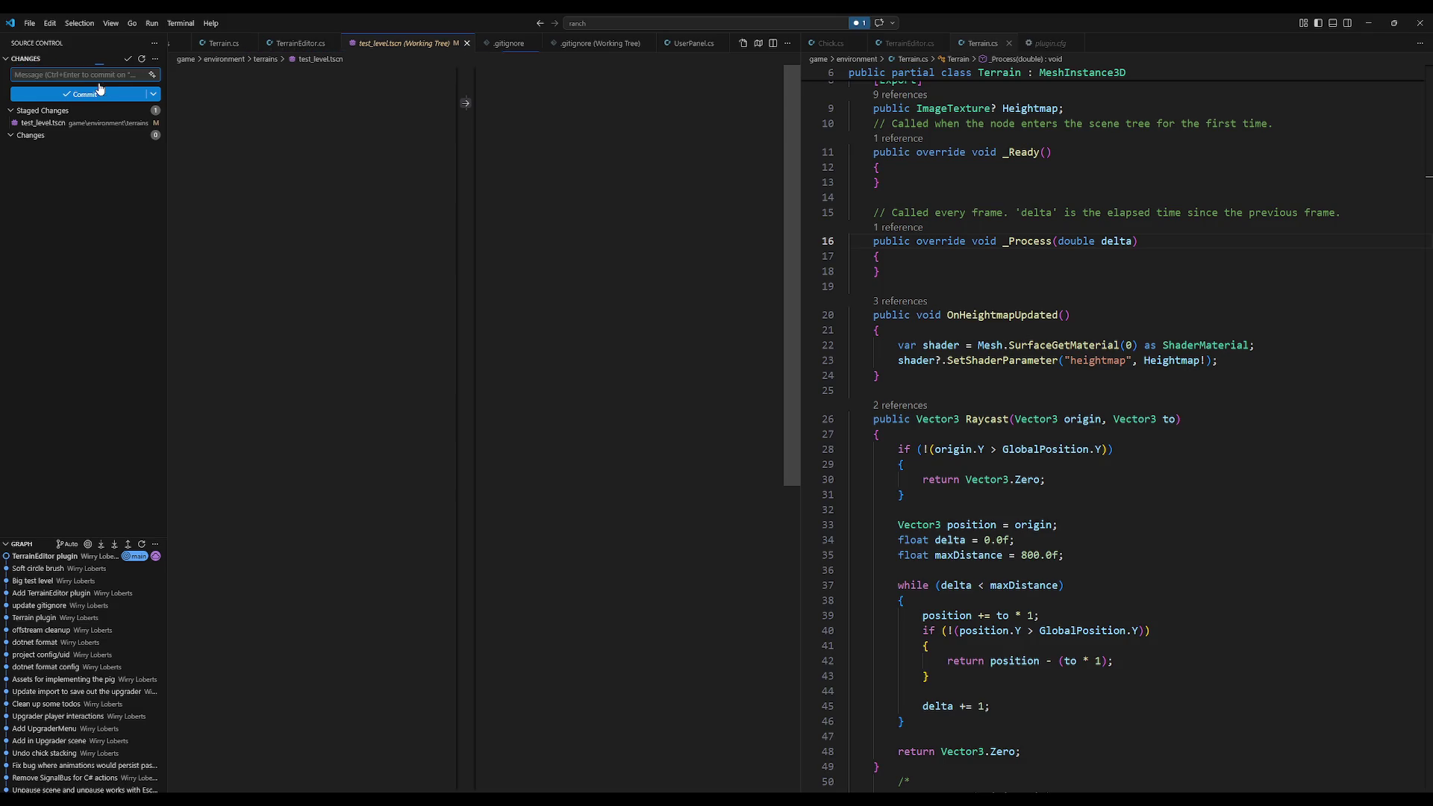
{"action": "left_click", "coordinate": [90, 124]}
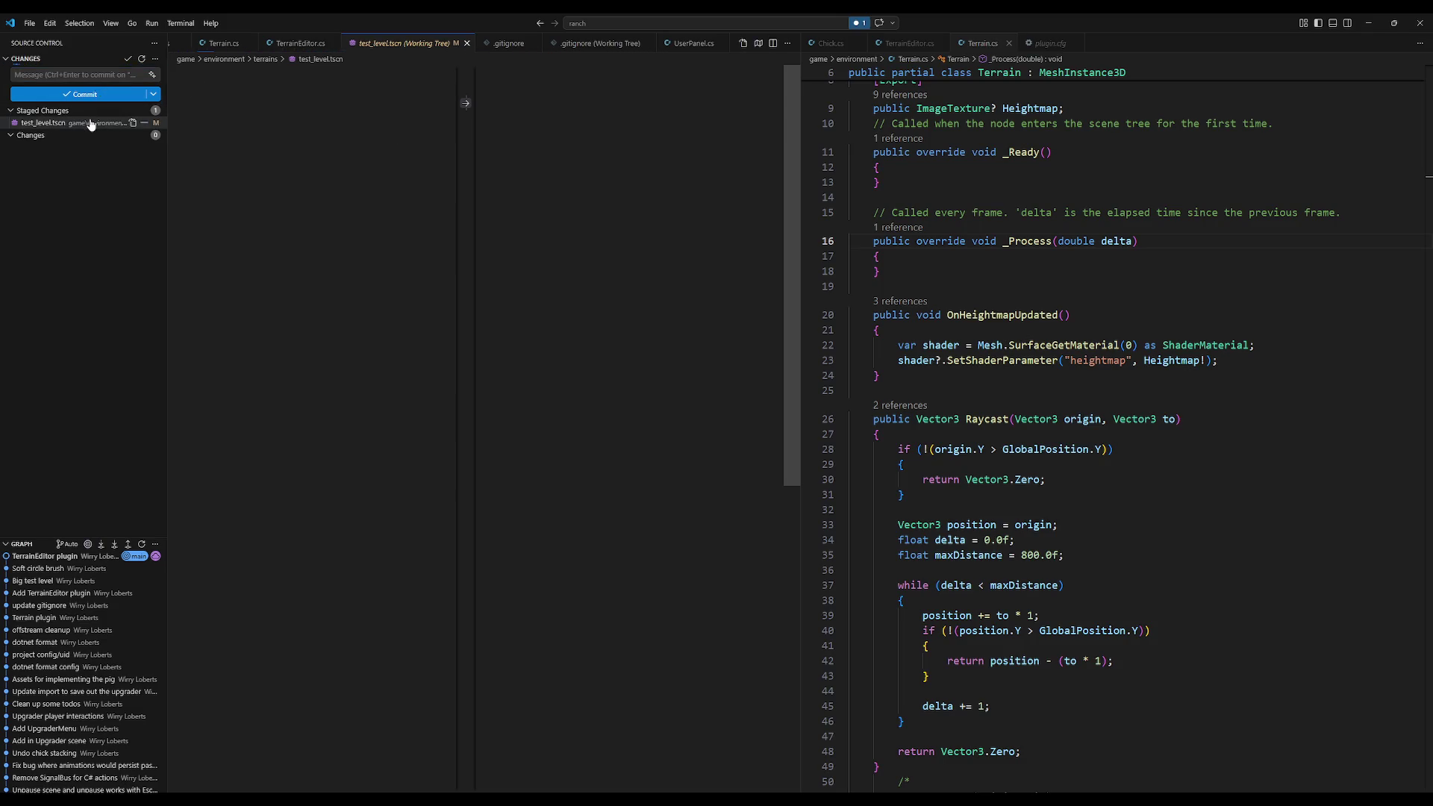
{"action": "right_click", "coordinate": [91, 124]}
{"action": "left_click", "coordinate": [49, 221]}
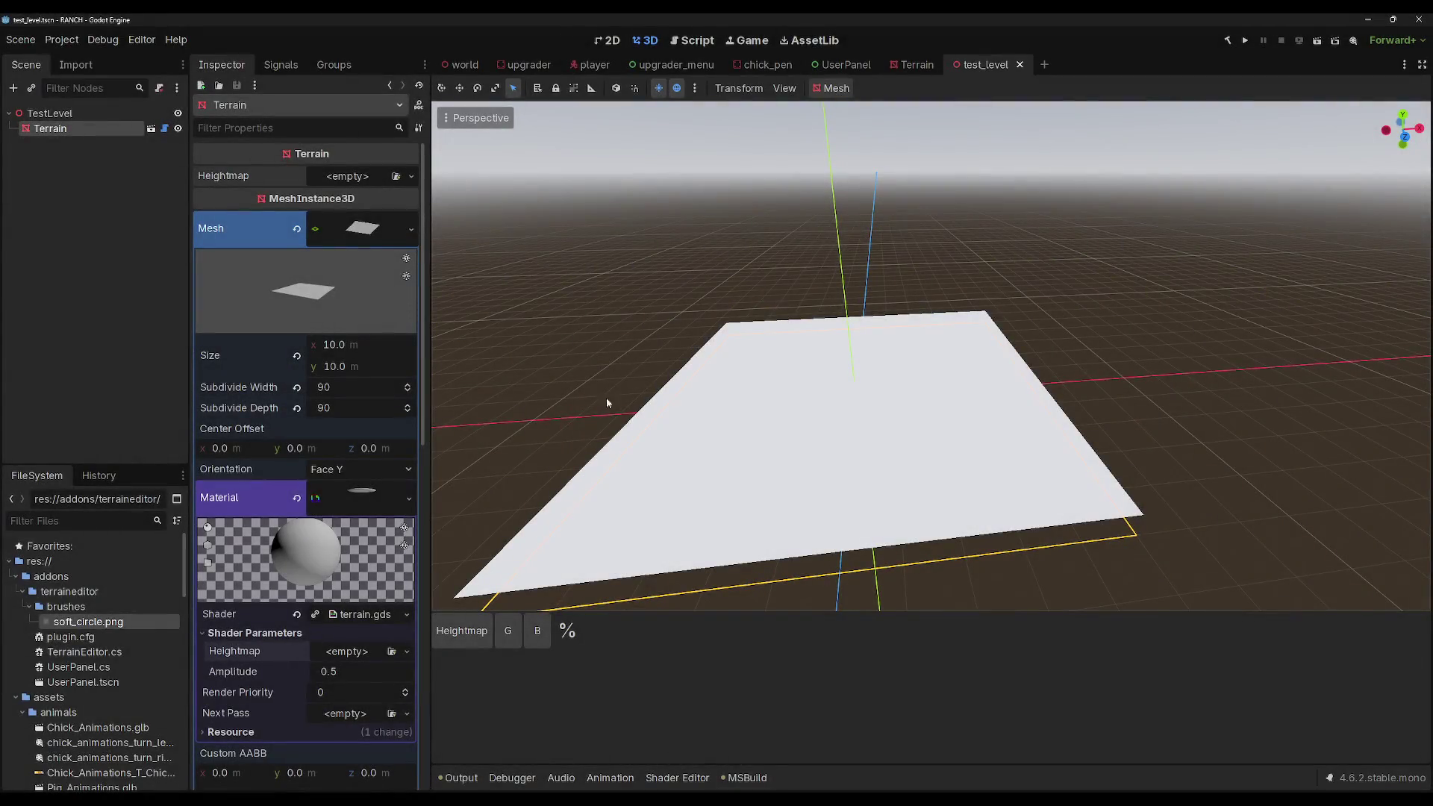
Step: Locate Terrain.tscn in FileSystem, then delete the Terrain node from test_level
{"action": "left_click", "coordinate": [914, 64]}
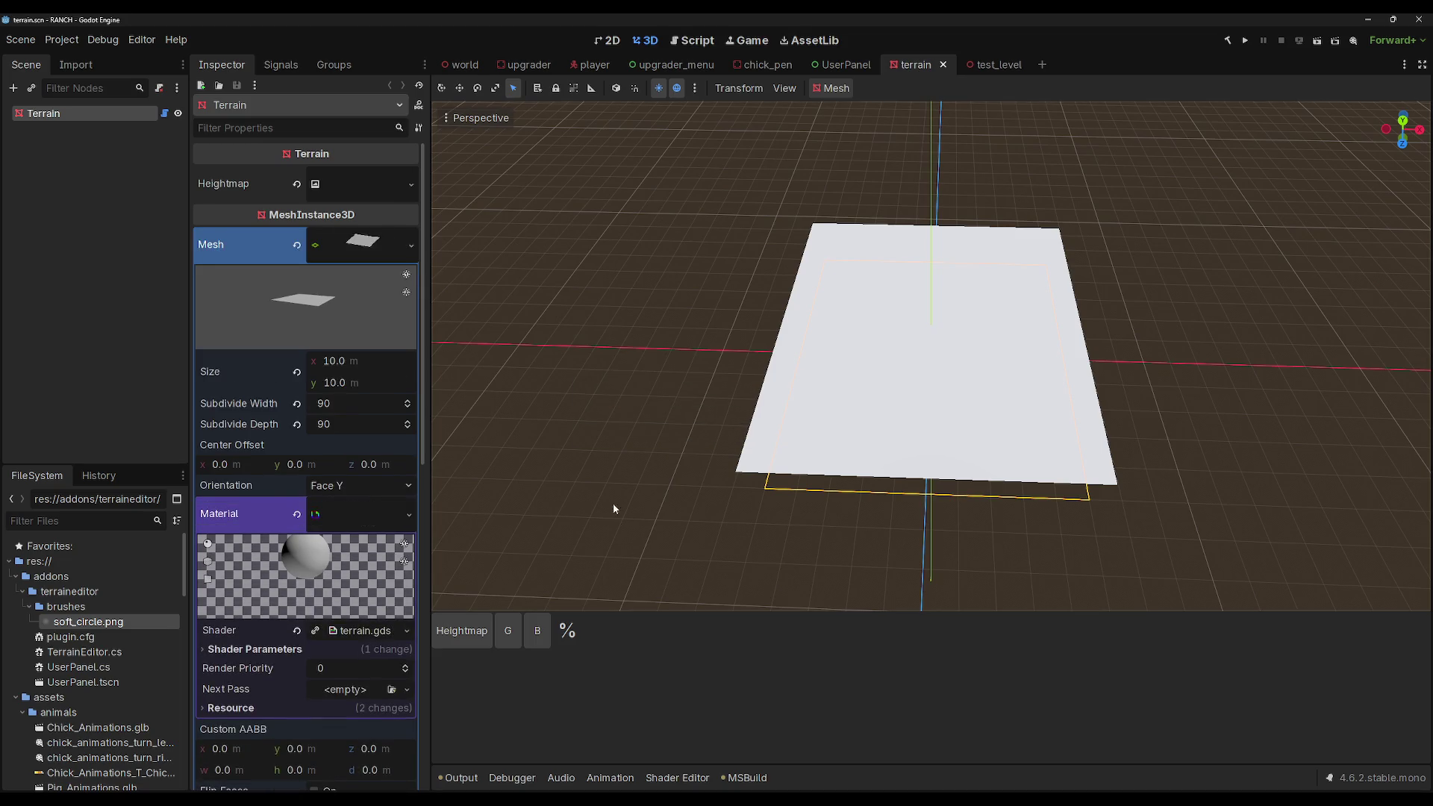
{"action": "scroll", "coordinate": [130, 603], "scroll_direction": "down", "scroll_amount": 10}
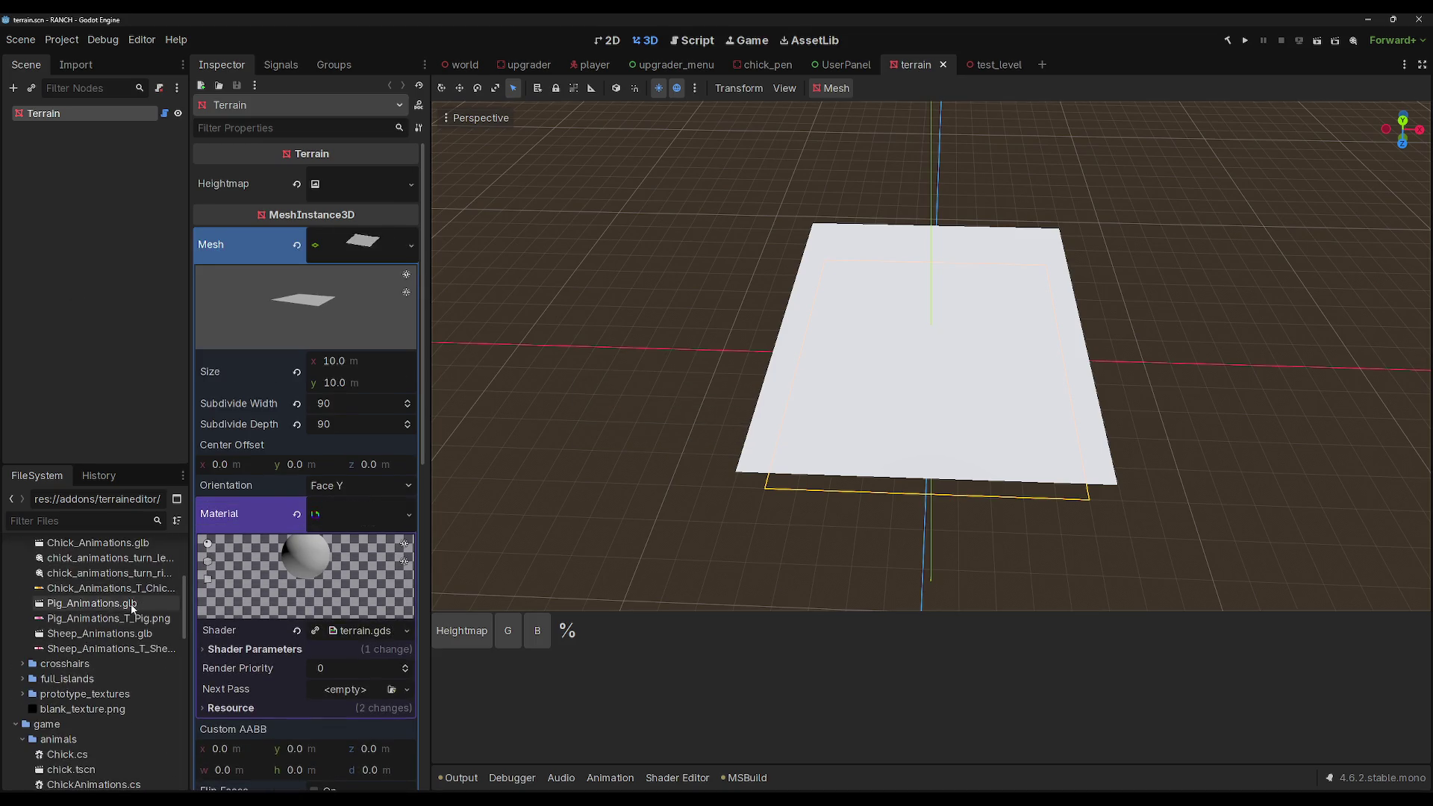
{"action": "scroll", "coordinate": [167, 571], "scroll_direction": "down", "scroll_amount": 2}
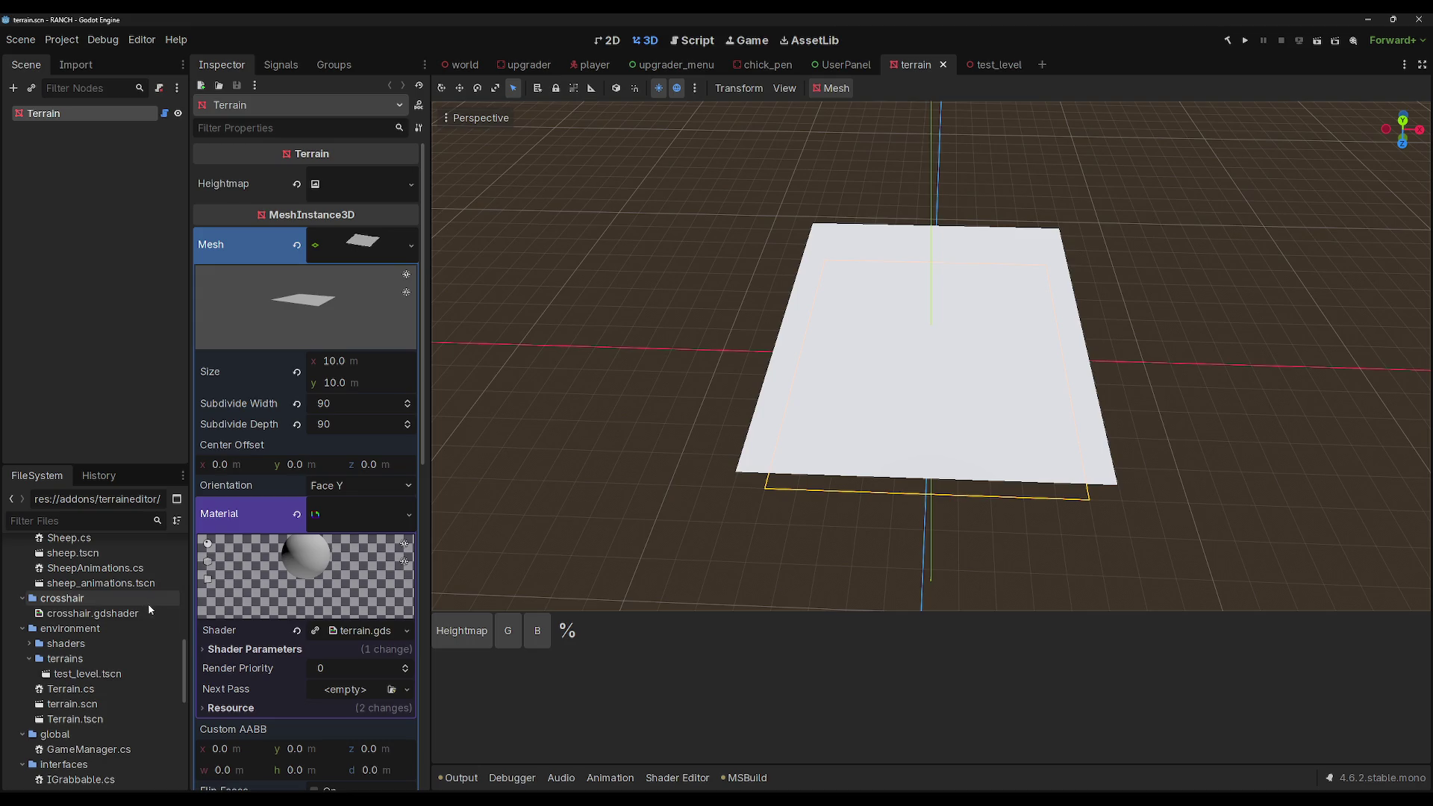
{"action": "left_click", "coordinate": [98, 724]}
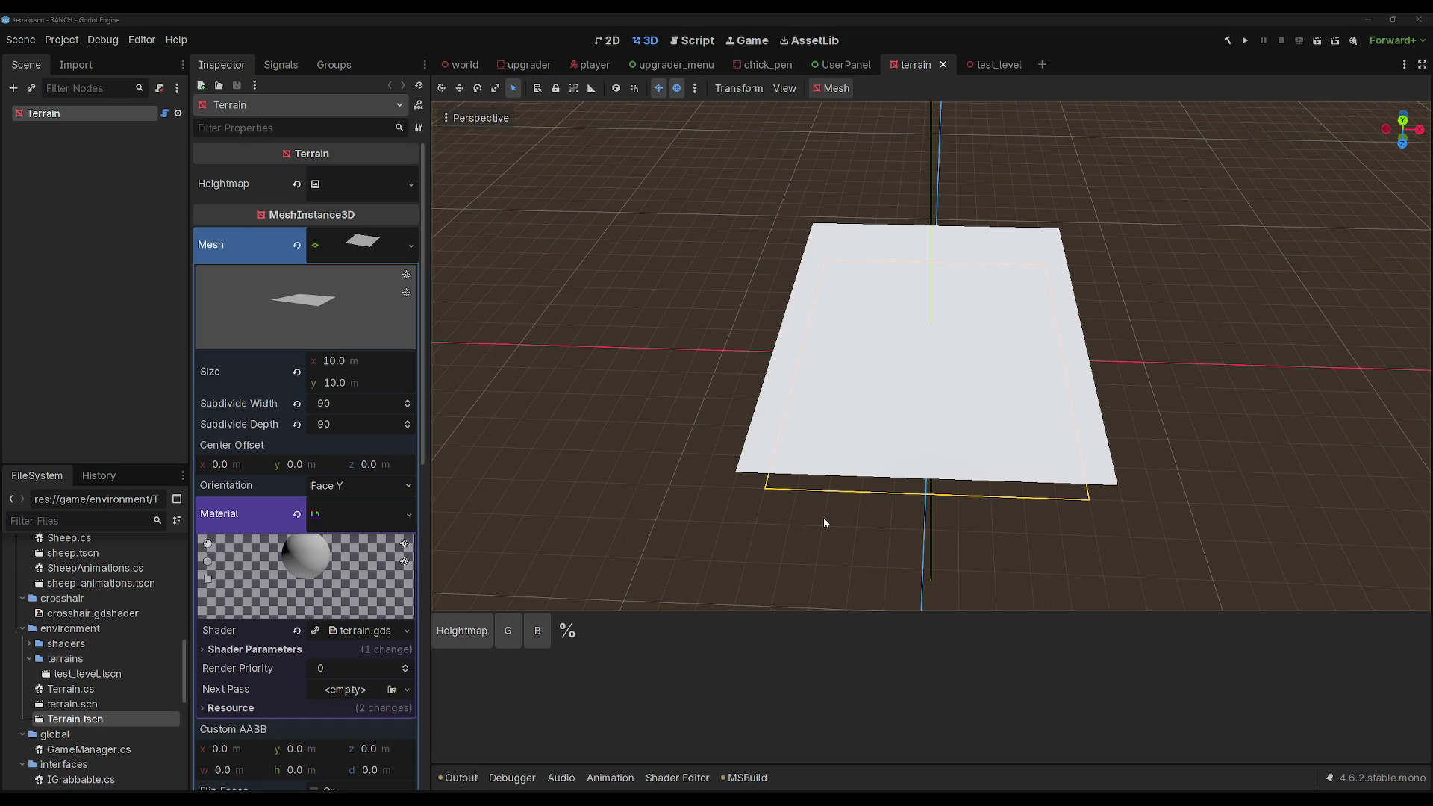
{"action": "left_click", "coordinate": [984, 64]}
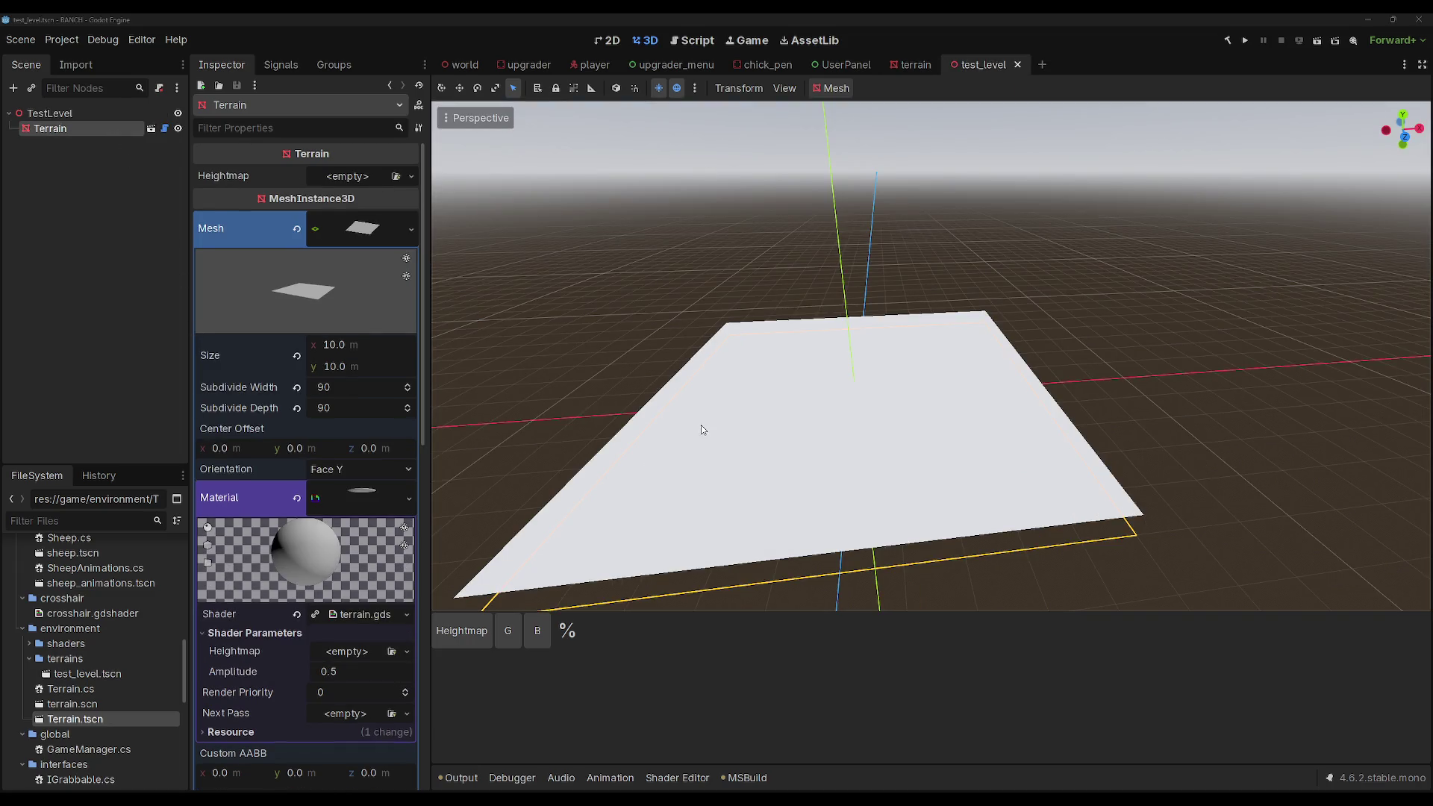
{"action": "key", "text": "Delete"}
Step: Delete the Terrain node from the World scene, save, and return to test_level
{"action": "left_click", "coordinate": [467, 64]}
{"action": "left_click", "coordinate": [79, 296]}
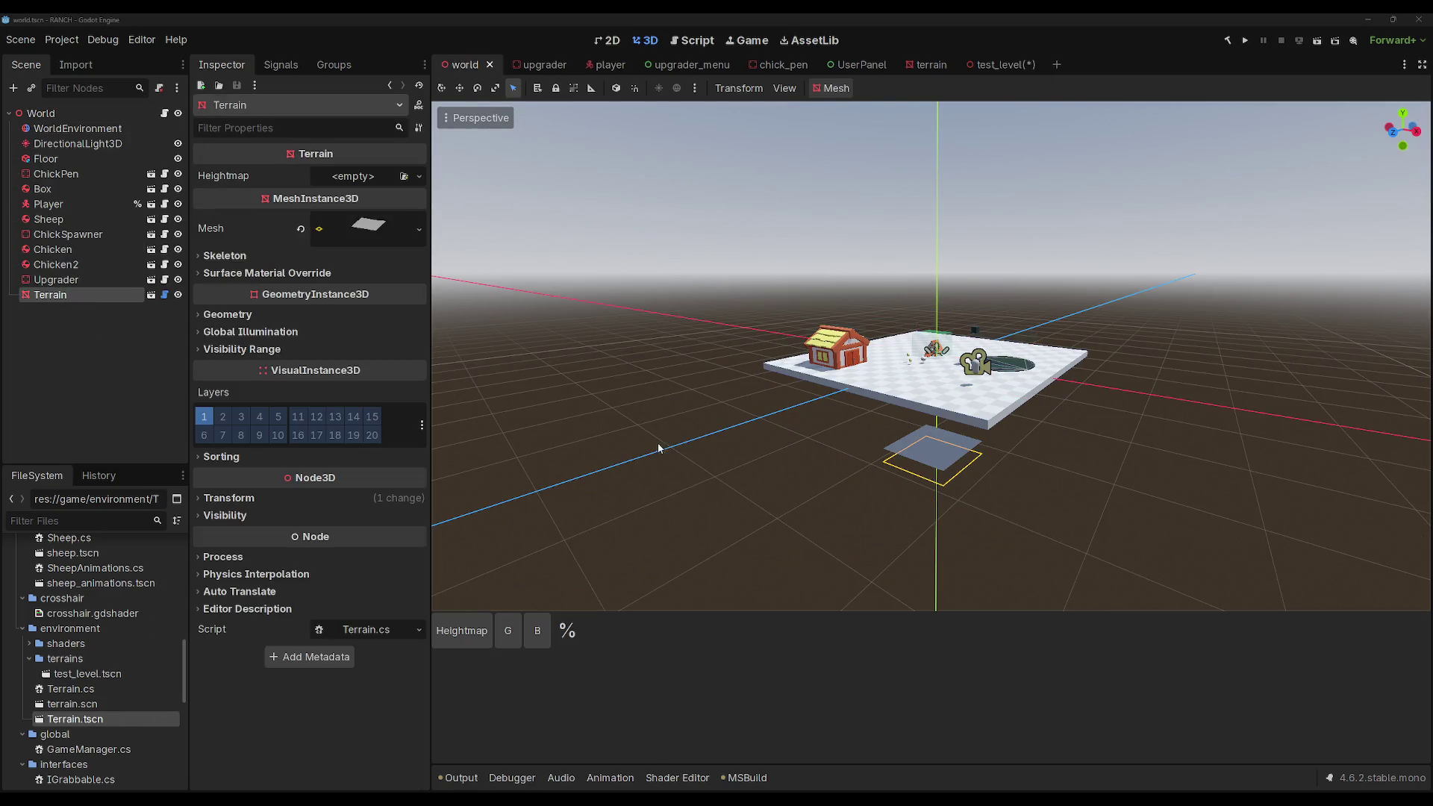
{"action": "key", "text": "Delete"}
{"action": "key", "text": "ctrl+s"}
{"action": "left_click", "coordinate": [996, 65]}
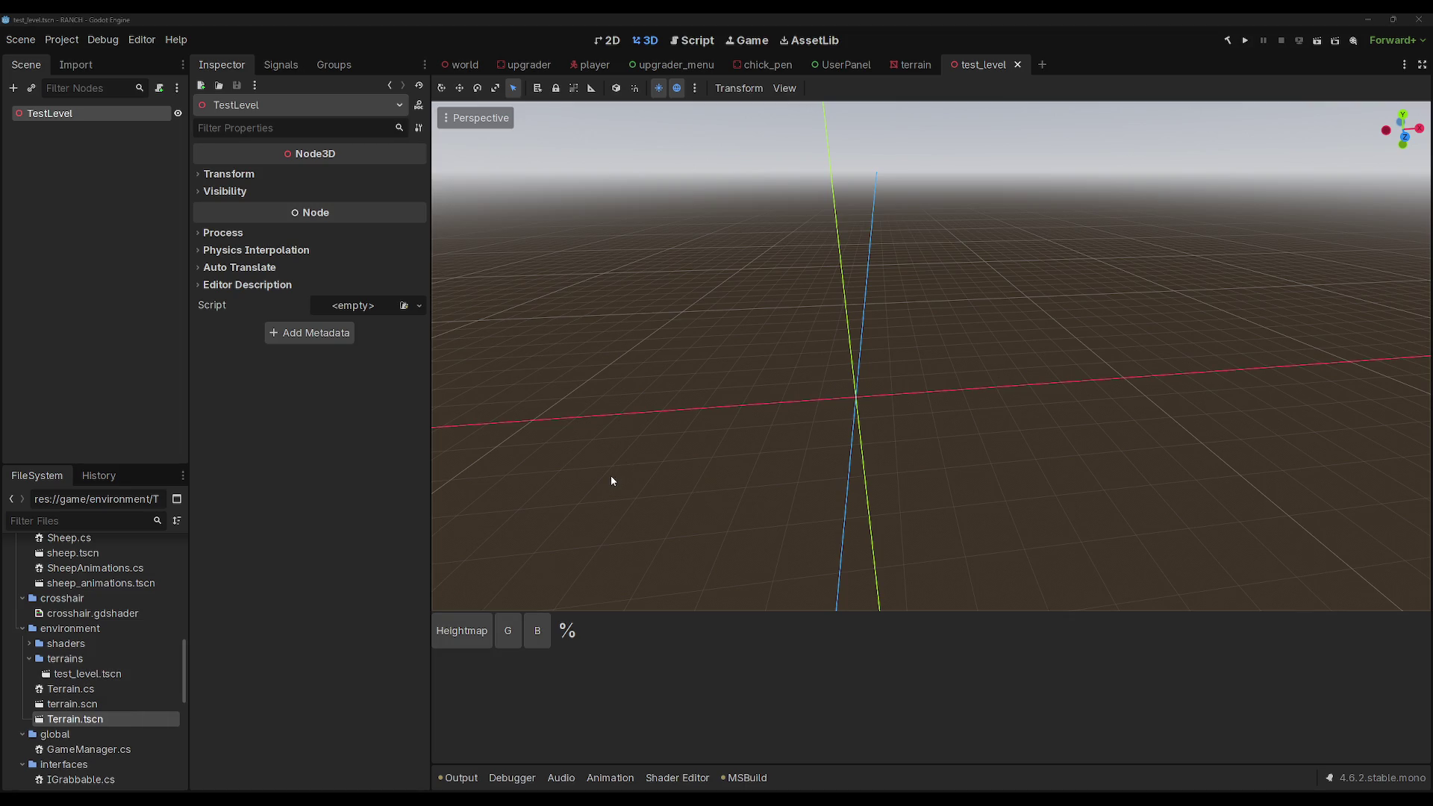
Step: Drop terrain.scn under TestLevel, paint heightmap spikes across it, and save the scene
{"action": "left_click_drag", "start_coordinate": [112, 703], "coordinate": [84, 112]}
{"action": "left_click_drag", "start_coordinate": [901, 334], "coordinate": [933, 334]}
{"action": "key", "text": "ctrl+s"}
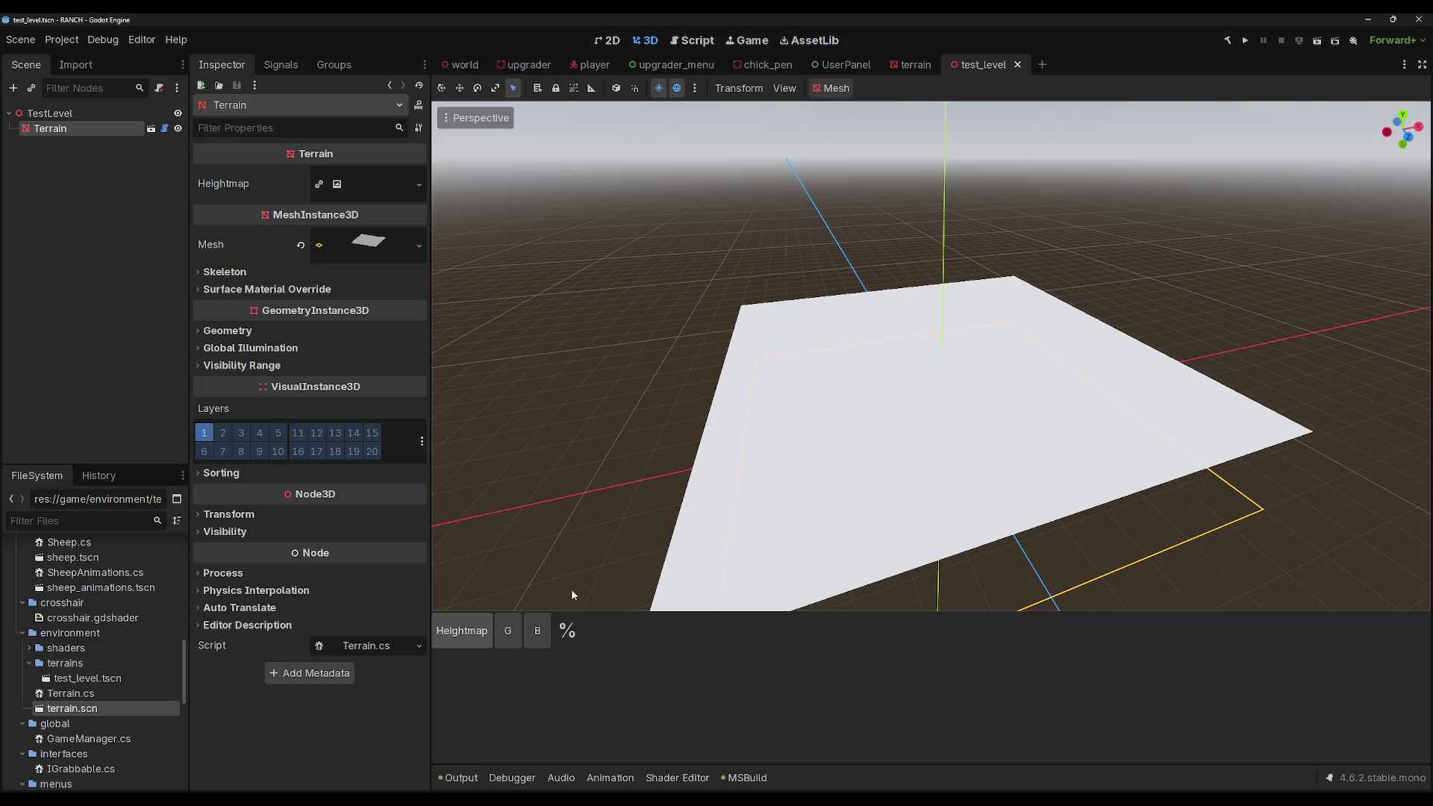
{"action": "mouse_move", "coordinate": [849, 443]}
{"action": "left_mouse_down"}
{"action": "mouse_move", "coordinate": [918, 523]}
{"action": "mouse_move", "coordinate": [1036, 444]}
{"action": "mouse_move", "coordinate": [991, 449]}
{"action": "mouse_move", "coordinate": [980, 346]}
{"action": "left_mouse_up"}
{"action": "key", "text": "ctrl+s"}
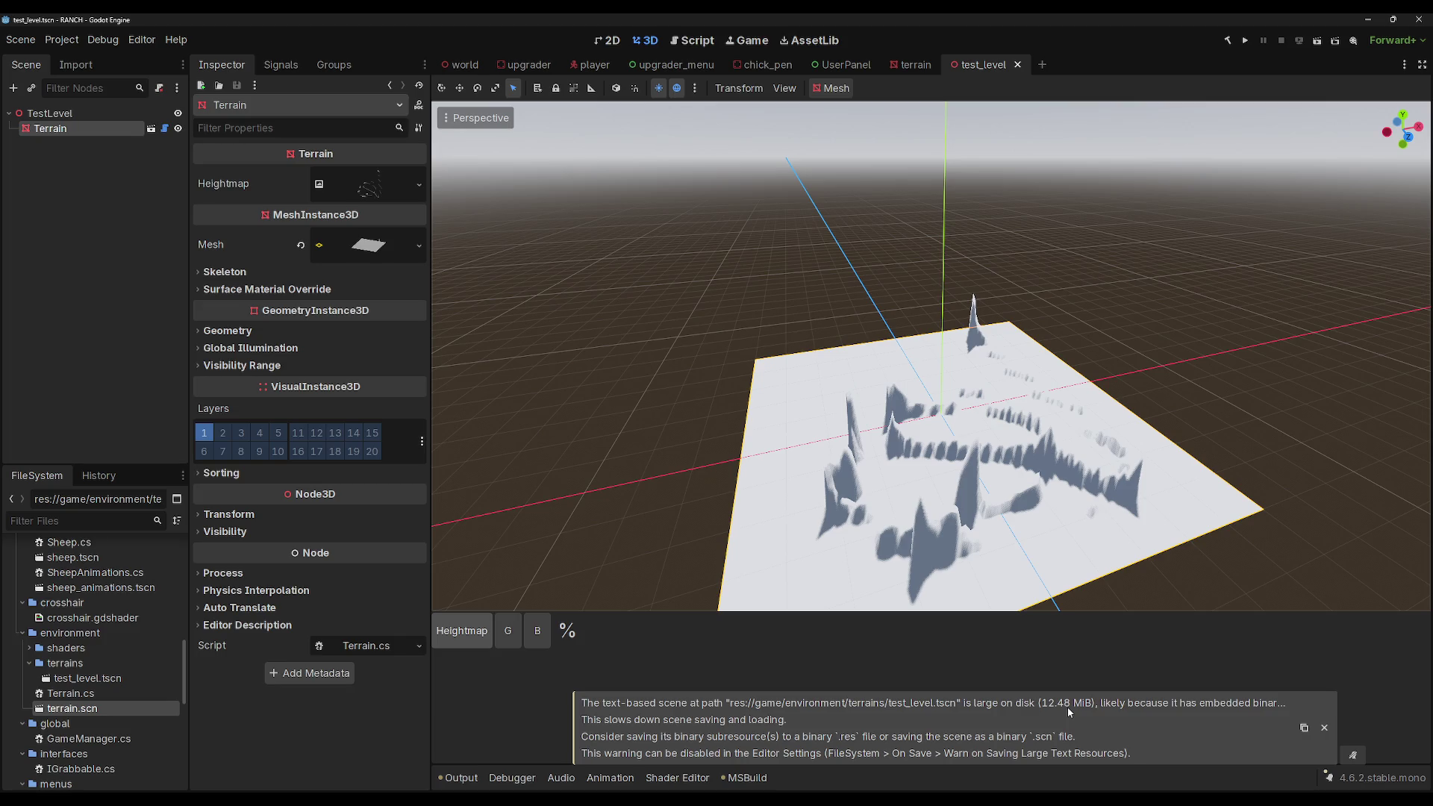
Step: Expand the Terrain's heightmap texture, its Resource section and the plane mesh properties
{"action": "left_click", "coordinate": [383, 184]}
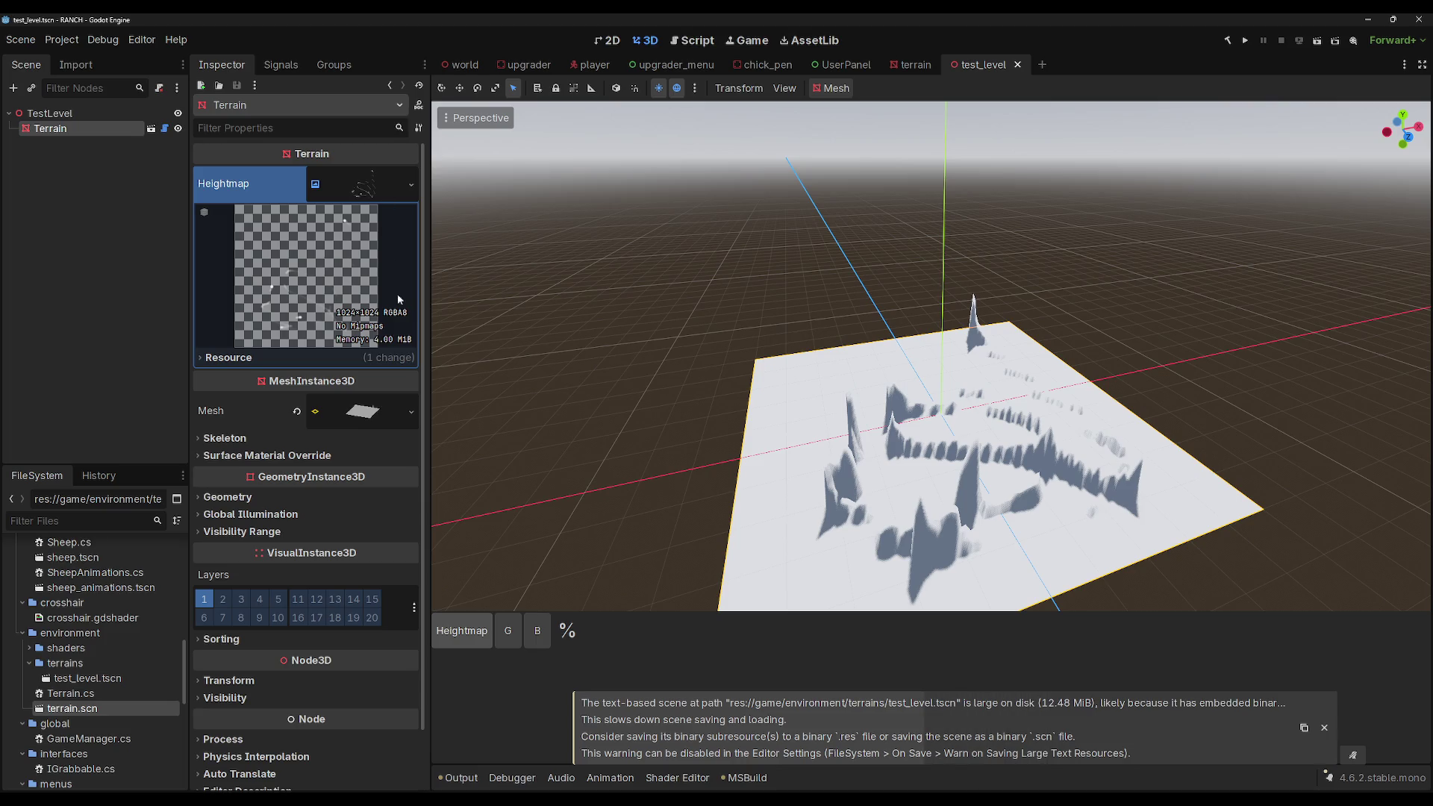
{"action": "left_click", "coordinate": [230, 362]}
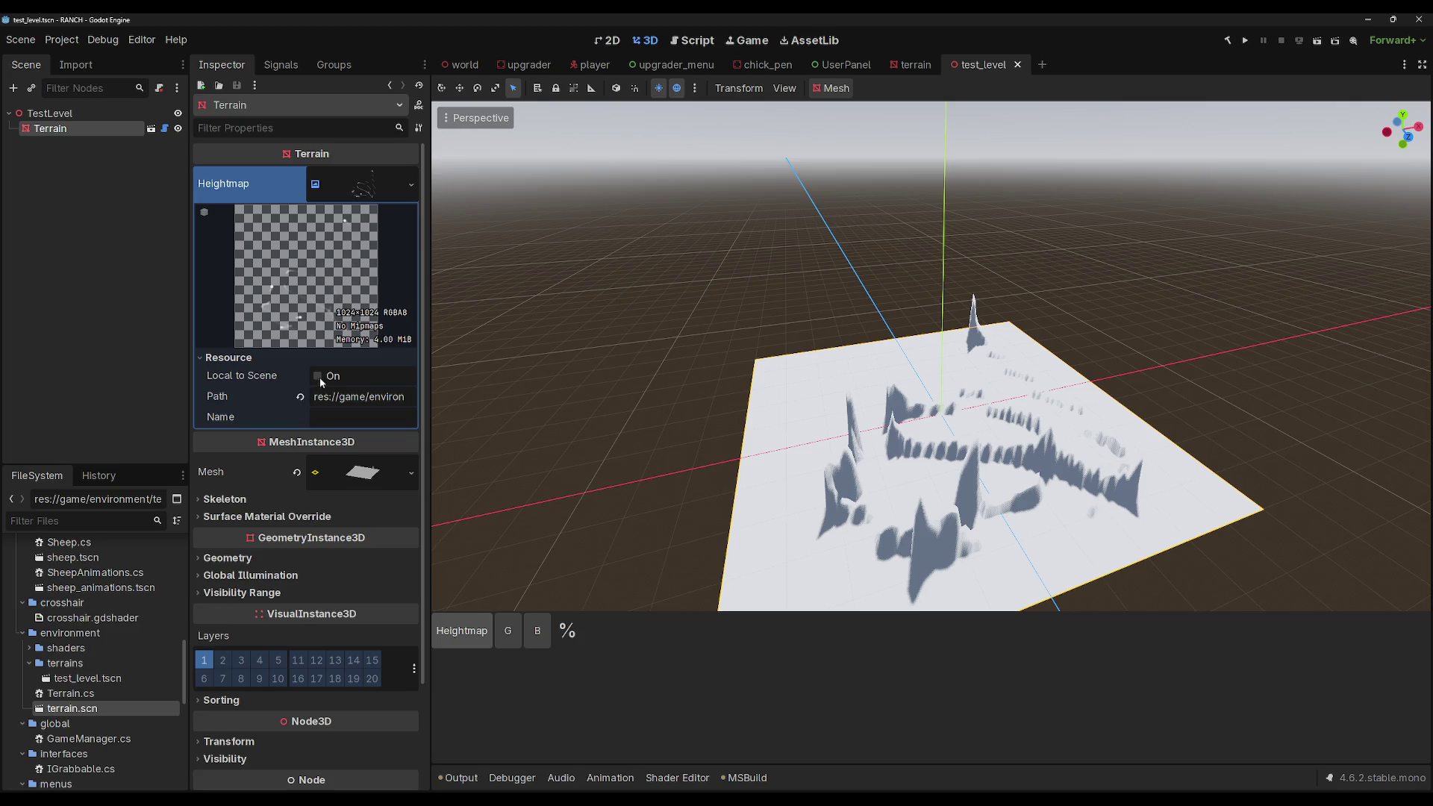
{"action": "left_click", "coordinate": [344, 474]}
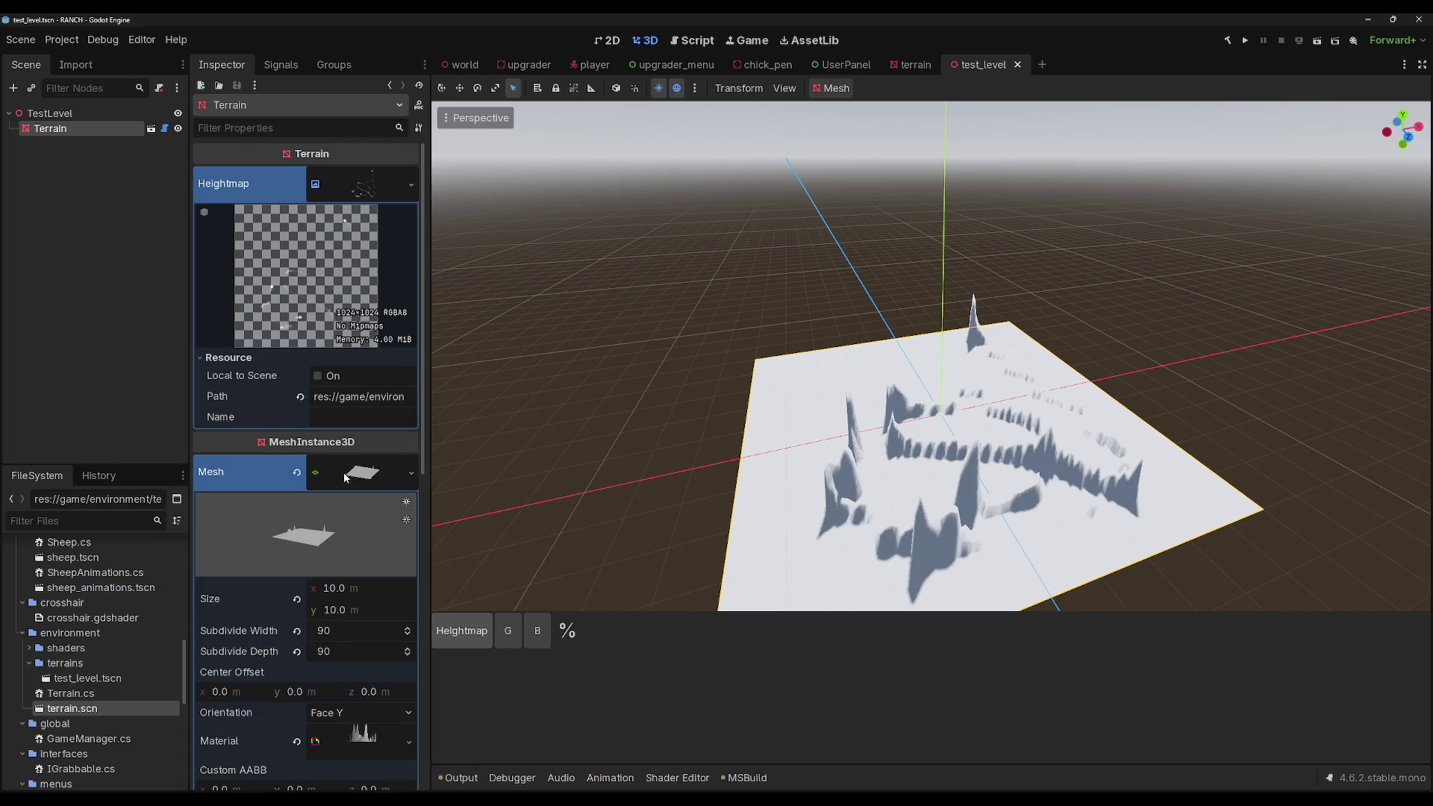
{"action": "scroll", "coordinate": [348, 478], "scroll_direction": "down", "scroll_amount": 5}
{"action": "scroll", "coordinate": [345, 443], "scroll_direction": "up", "scroll_amount": 5}
Step: Inspect the heightmap resource's path and name fields, then collapse and re-expand the texture
{"action": "left_click", "coordinate": [346, 398]}
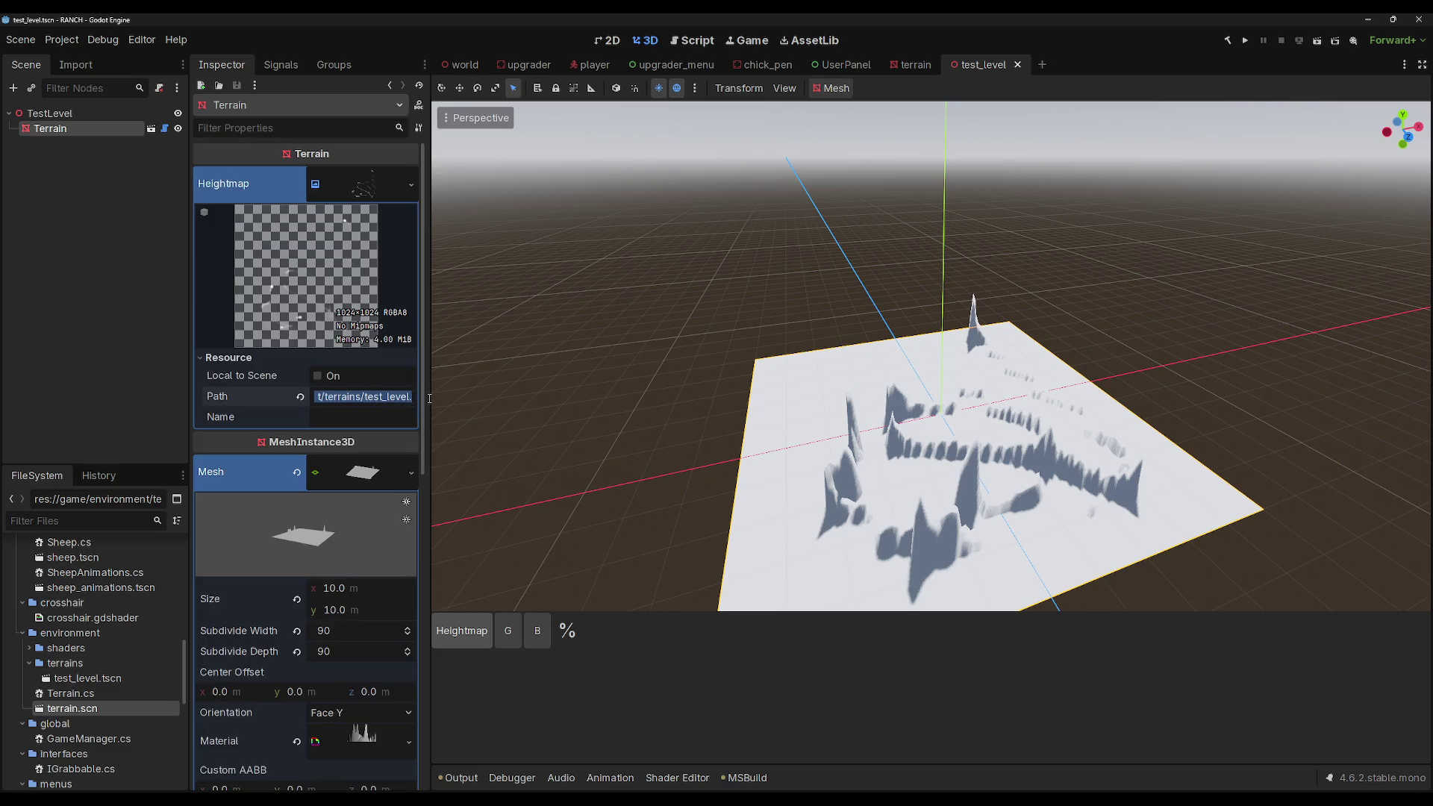
{"action": "left_click", "coordinate": [365, 398]}
{"action": "double_click", "coordinate": [370, 397]}
{"action": "left_click", "coordinate": [371, 401]}
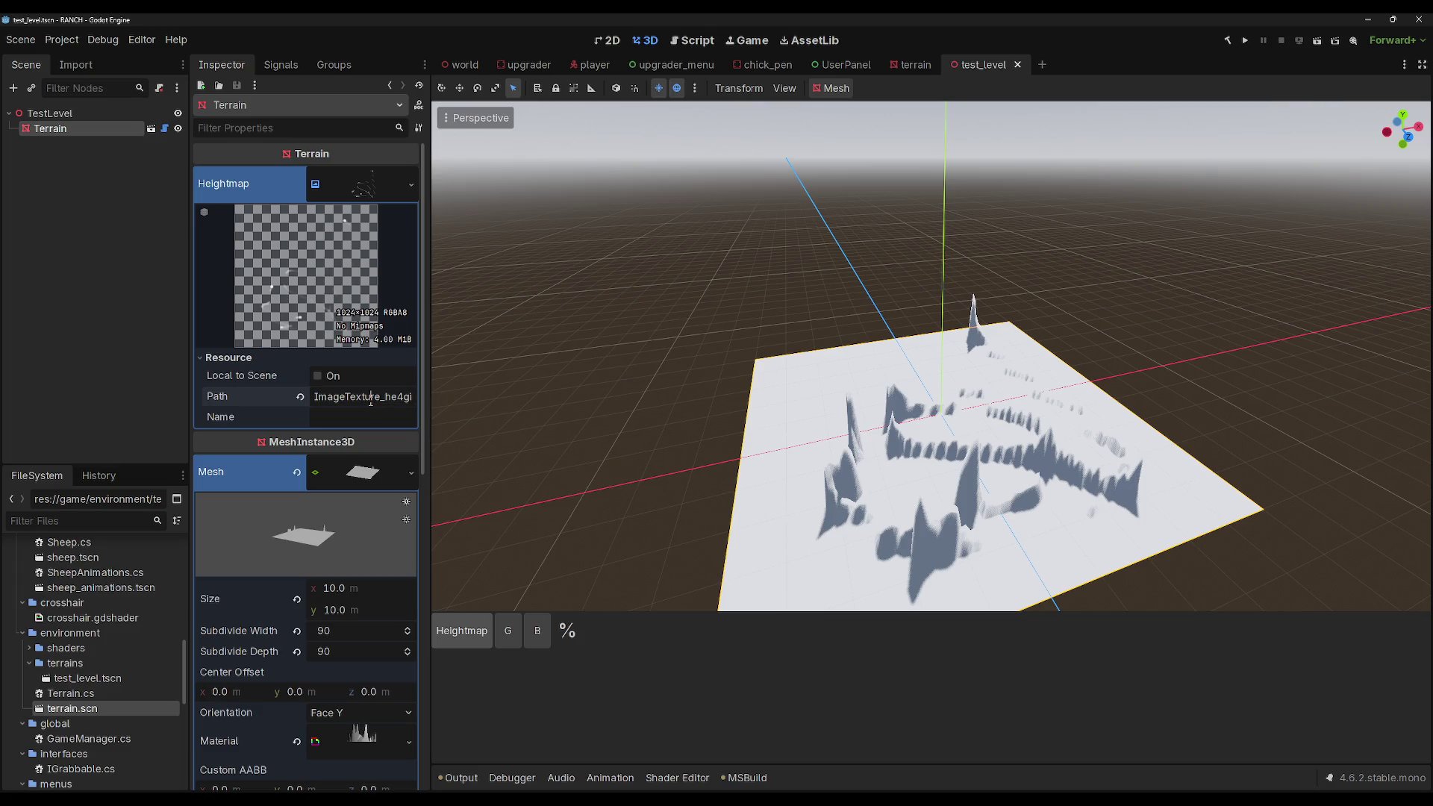
{"action": "left_click", "coordinate": [338, 412]}
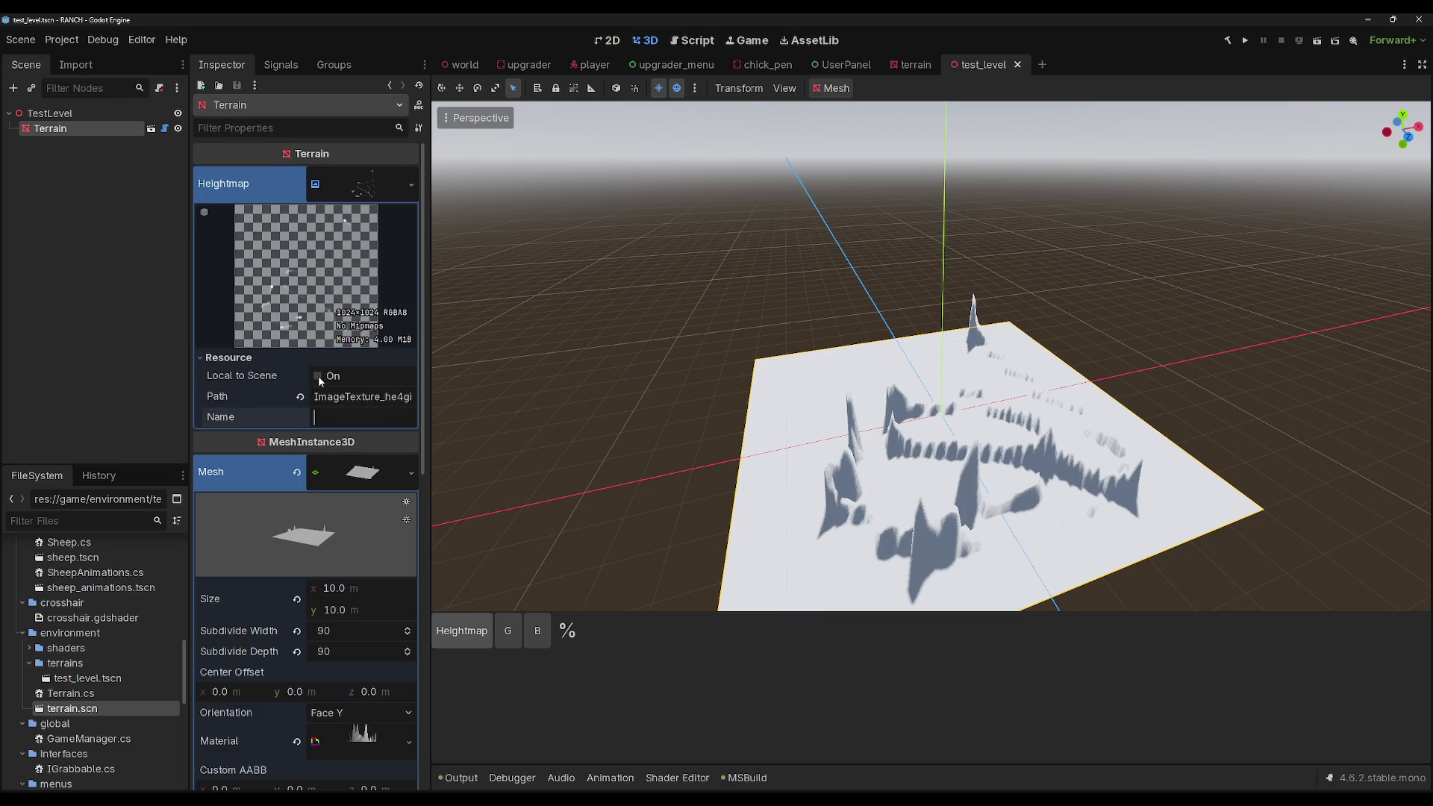
{"action": "left_click", "coordinate": [399, 183]}
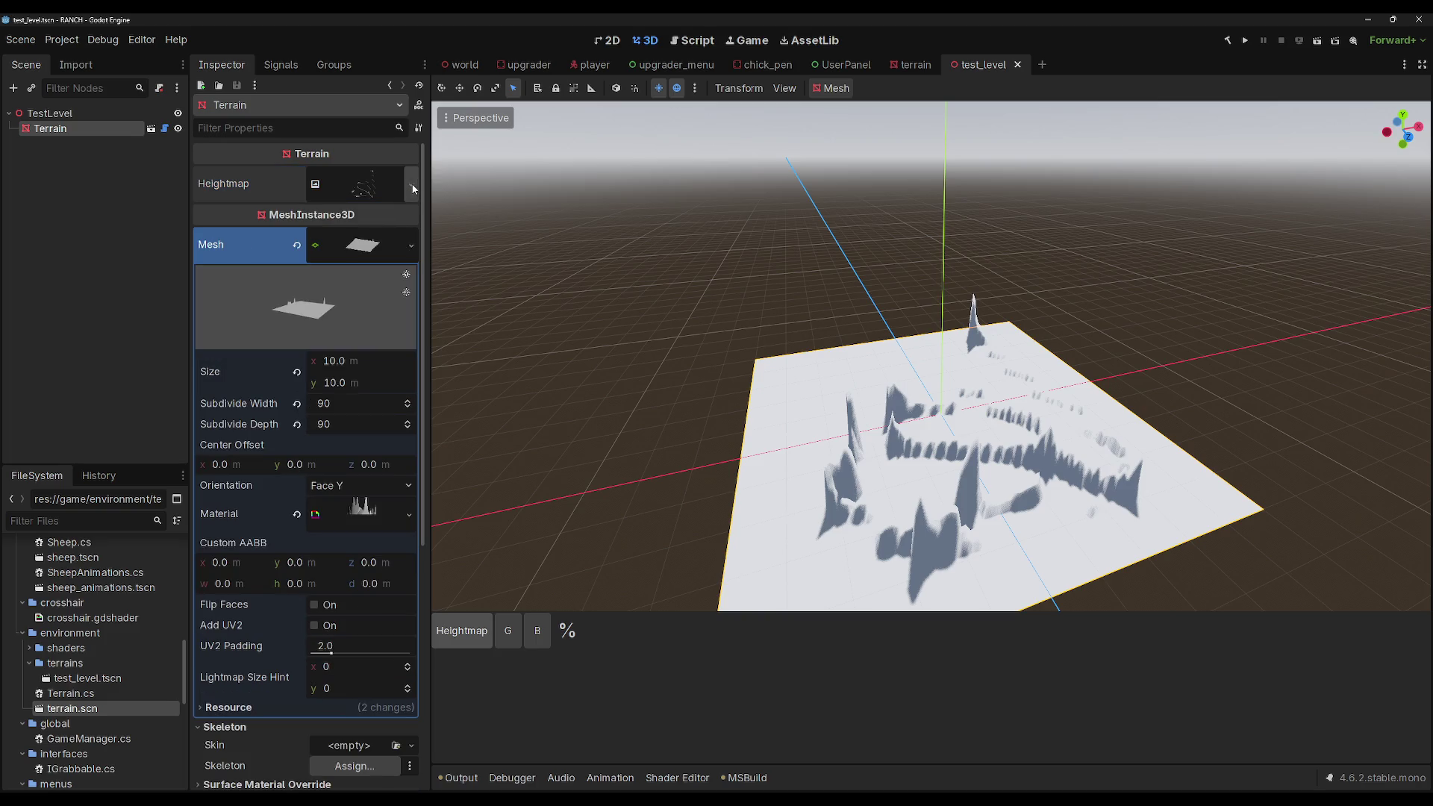
{"action": "left_click", "coordinate": [379, 190]}
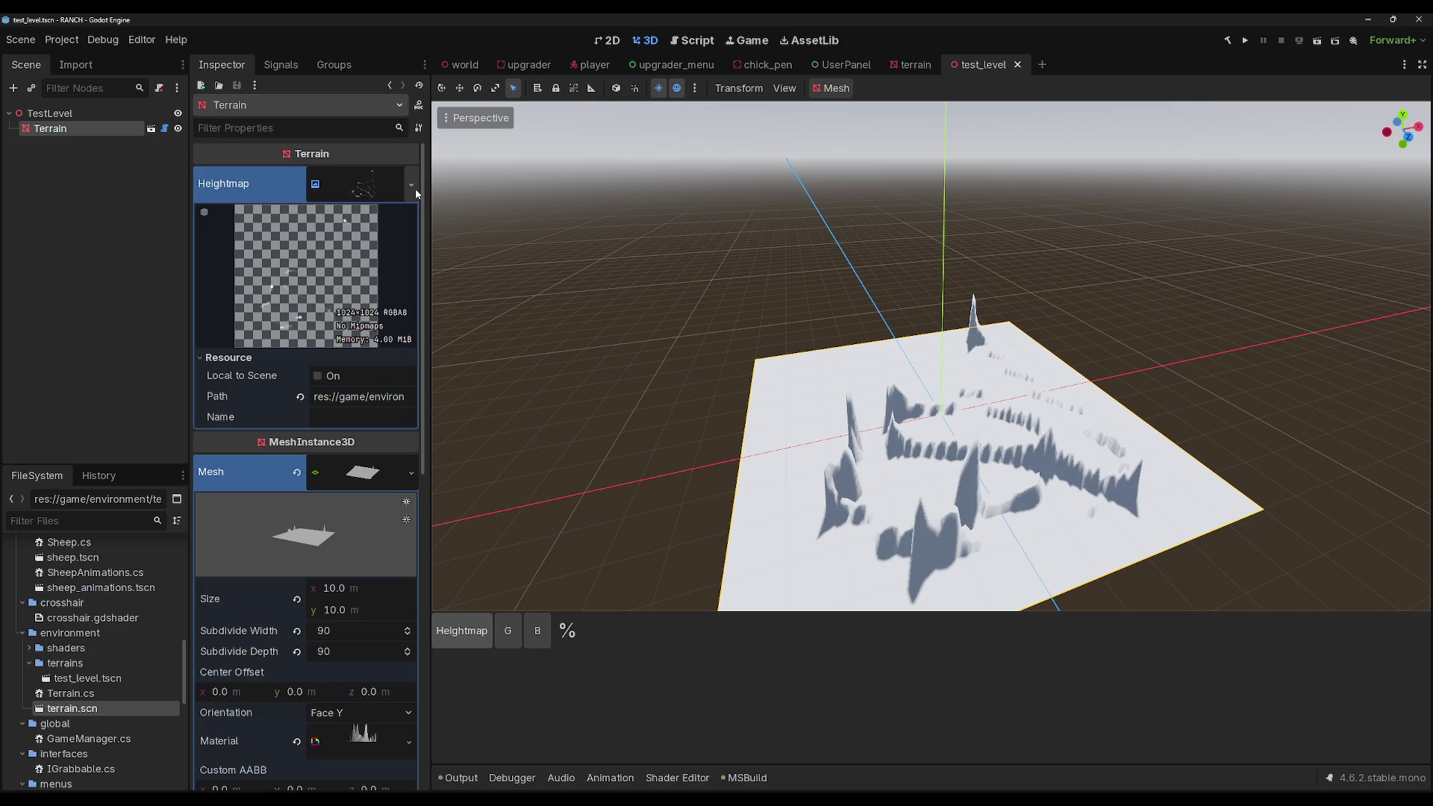
Step: Switch to GitHub issue #35 and open the '...' menu on its task-checklist comment
{"action": "key", "text": "alt+Tab"}
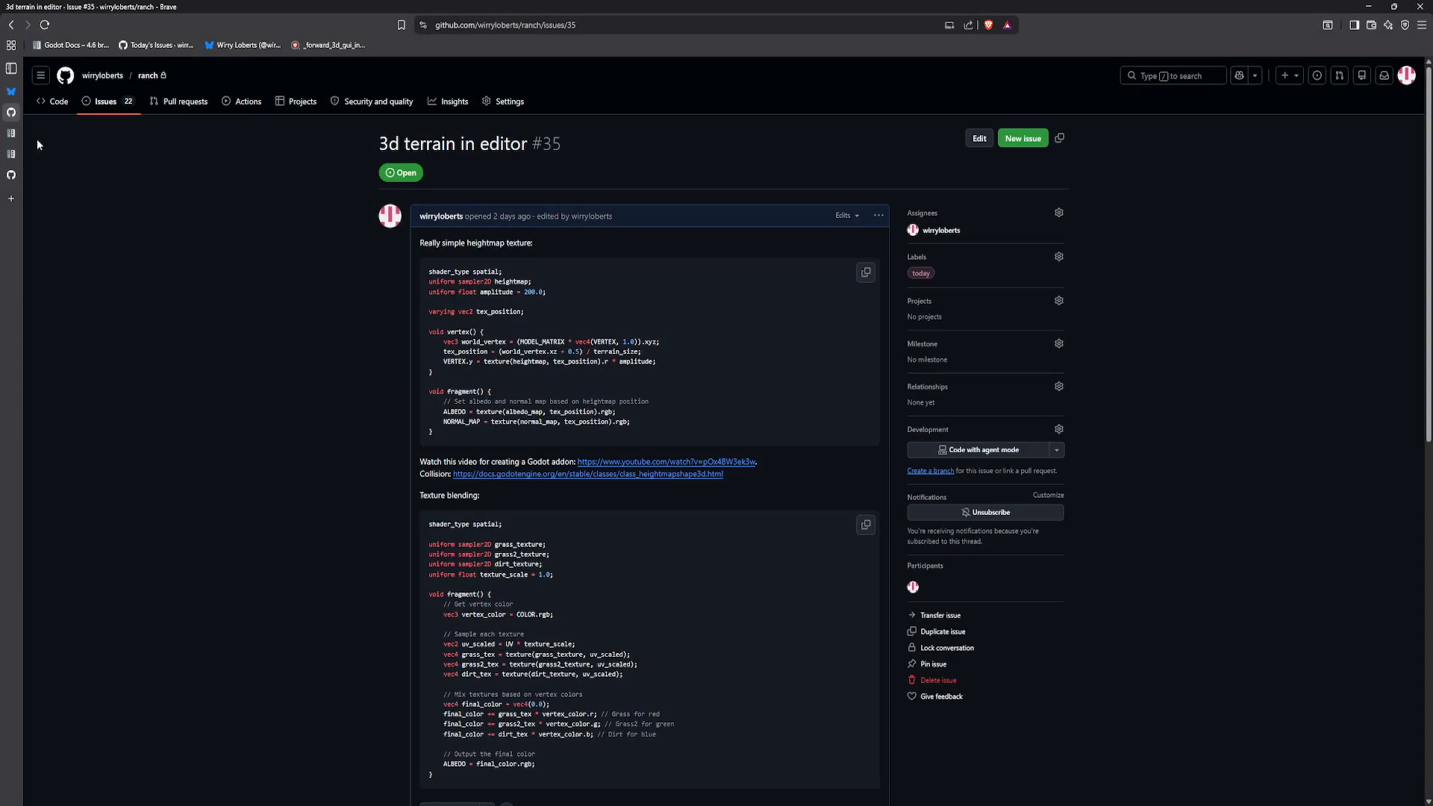
{"action": "mouse_move", "coordinate": [11, 129]}
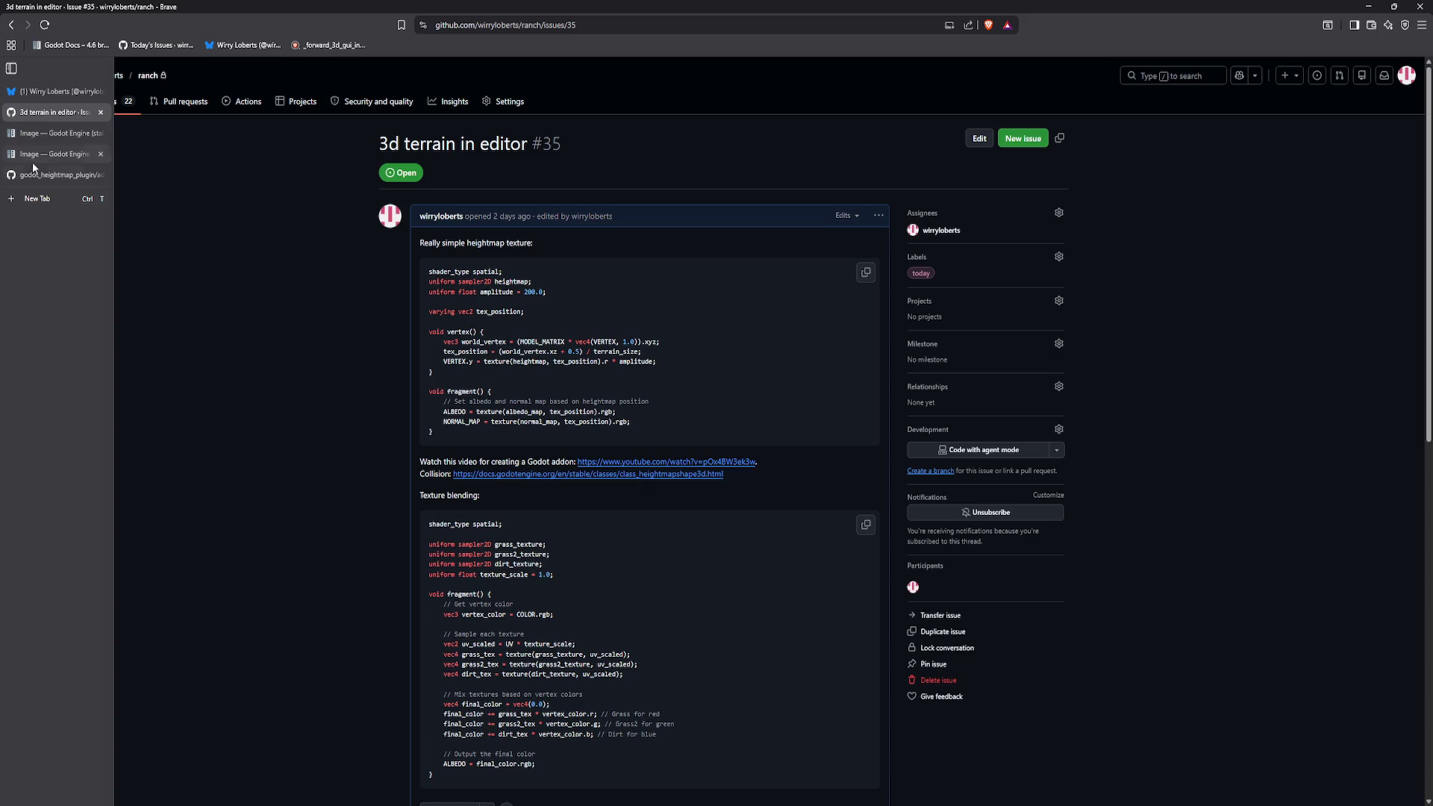
{"action": "scroll", "coordinate": [723, 462], "scroll_direction": "down", "scroll_amount": 15}
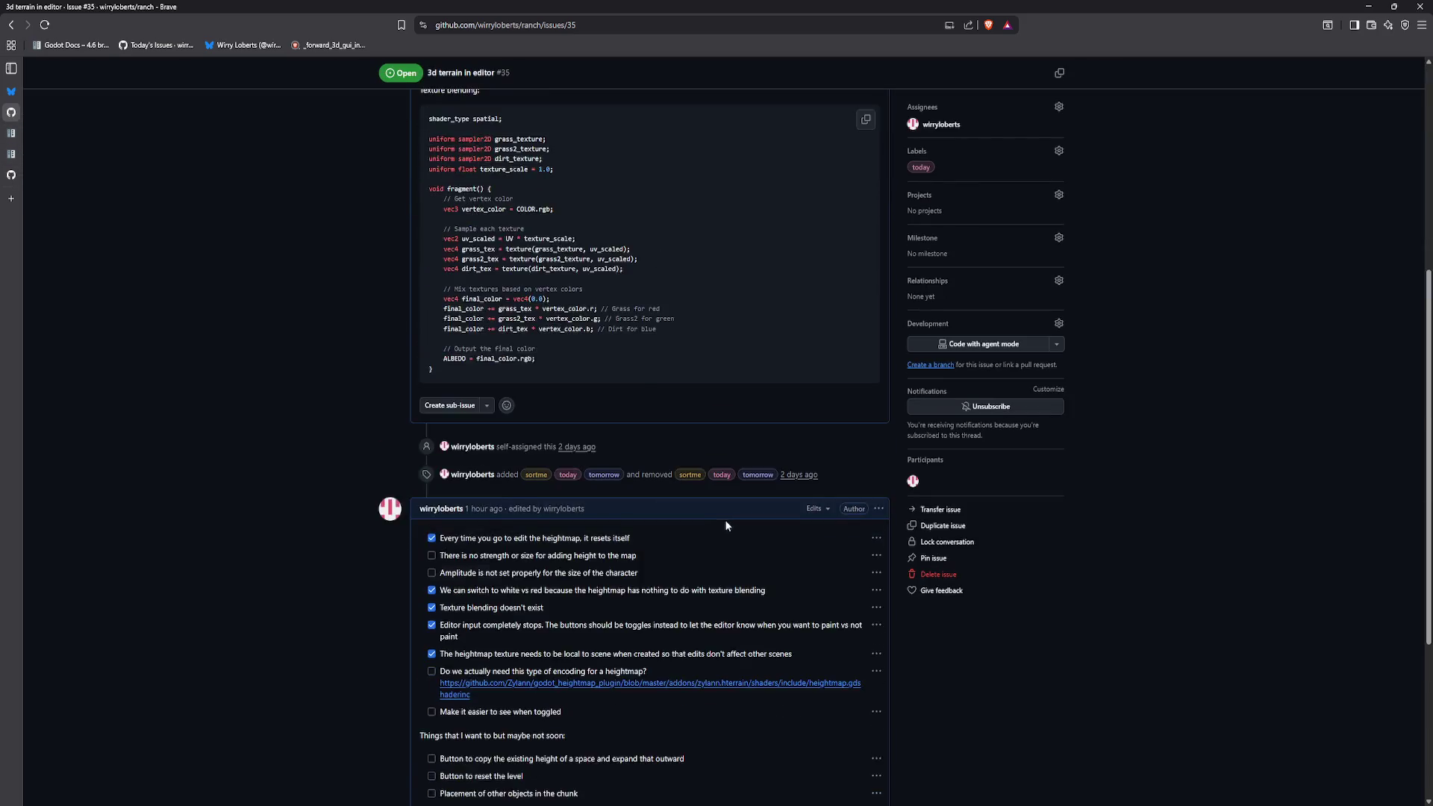
{"action": "left_click", "coordinate": [878, 207]}
Step: Add the unchecked task 'To generate the editable Heightmap from the shader resource / convert to R8'
{"action": "left_click", "coordinate": [925, 323]}
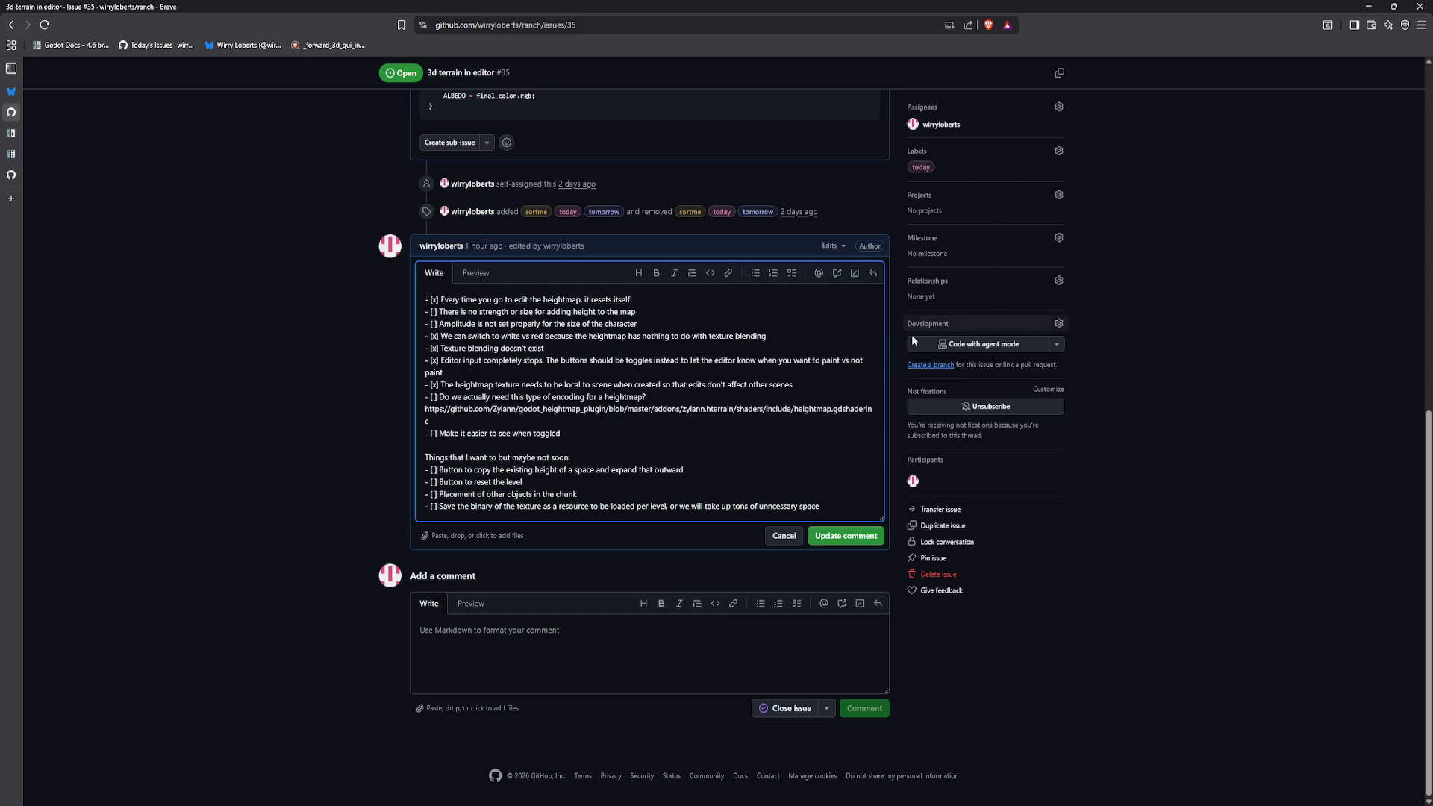
{"action": "key", "text": "Return"}
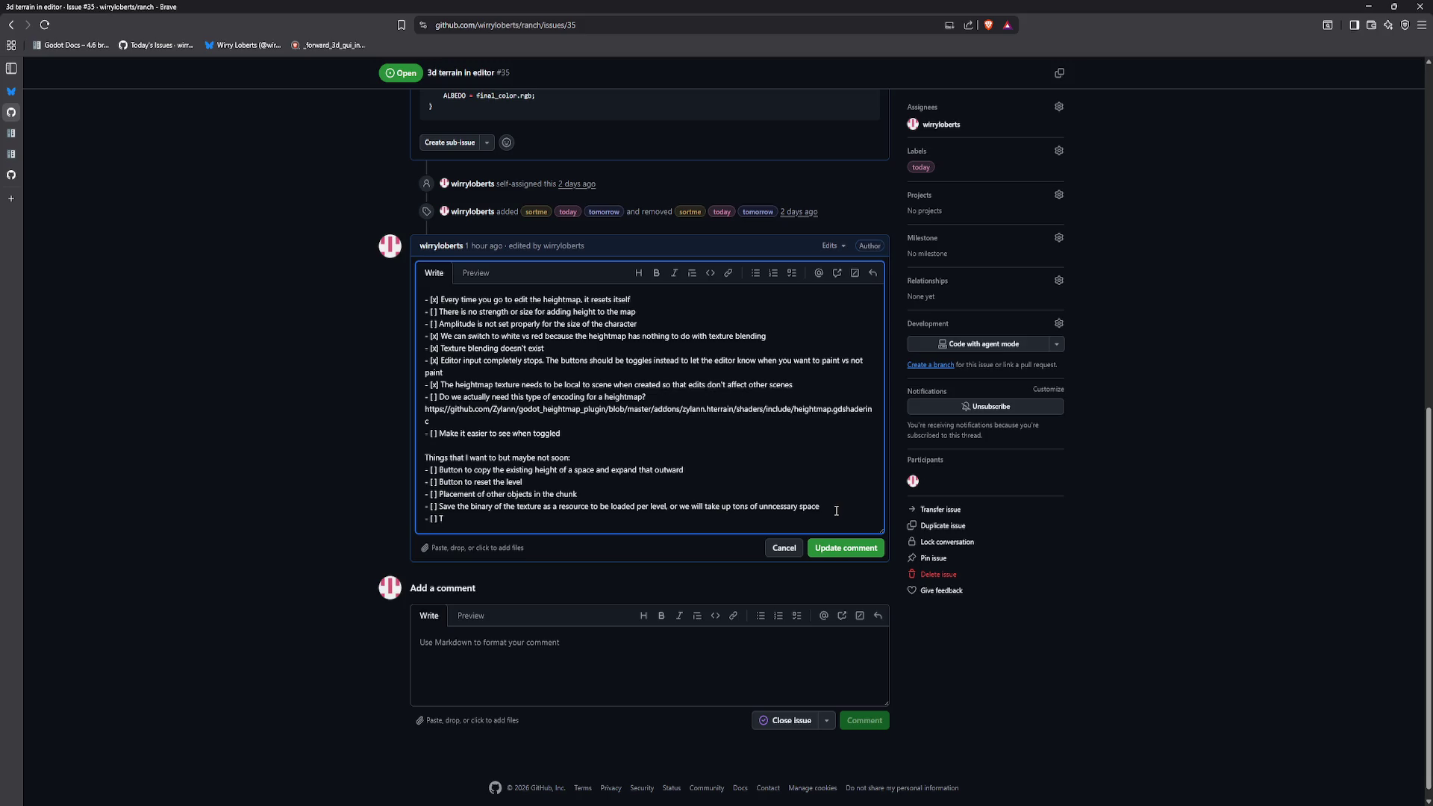
{"action": "type", "text": "o generate"}
{"action": "type", "text": " the editable"}
{"action": "type", "text": " Heightmap from Shad"}
{"action": "key", "text": "BackSpace"}
{"action": "key", "text": "BackSpace"}
{"action": "key", "text": "BackSpace"}
{"action": "type", "text": "the shader resource"}
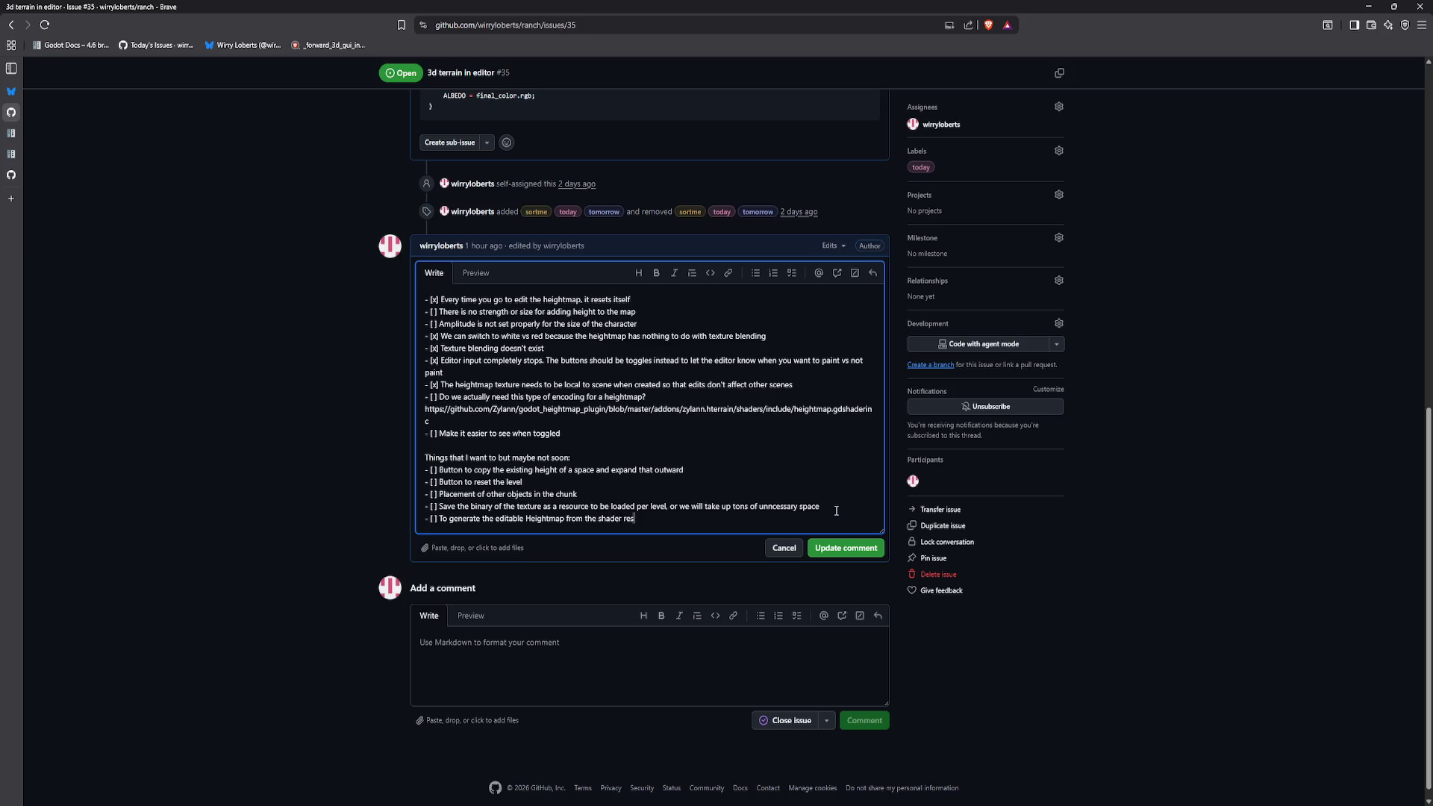
{"action": "type", "text": " / convert the"}
{"action": "type", "text": " sh"}
{"action": "key", "text": "BackSpace"}
{"action": "type", "text": "to R8"}
Step: Save the updated comment and review the checklist before returning to VS Code
{"action": "left_click", "coordinate": [846, 549]}
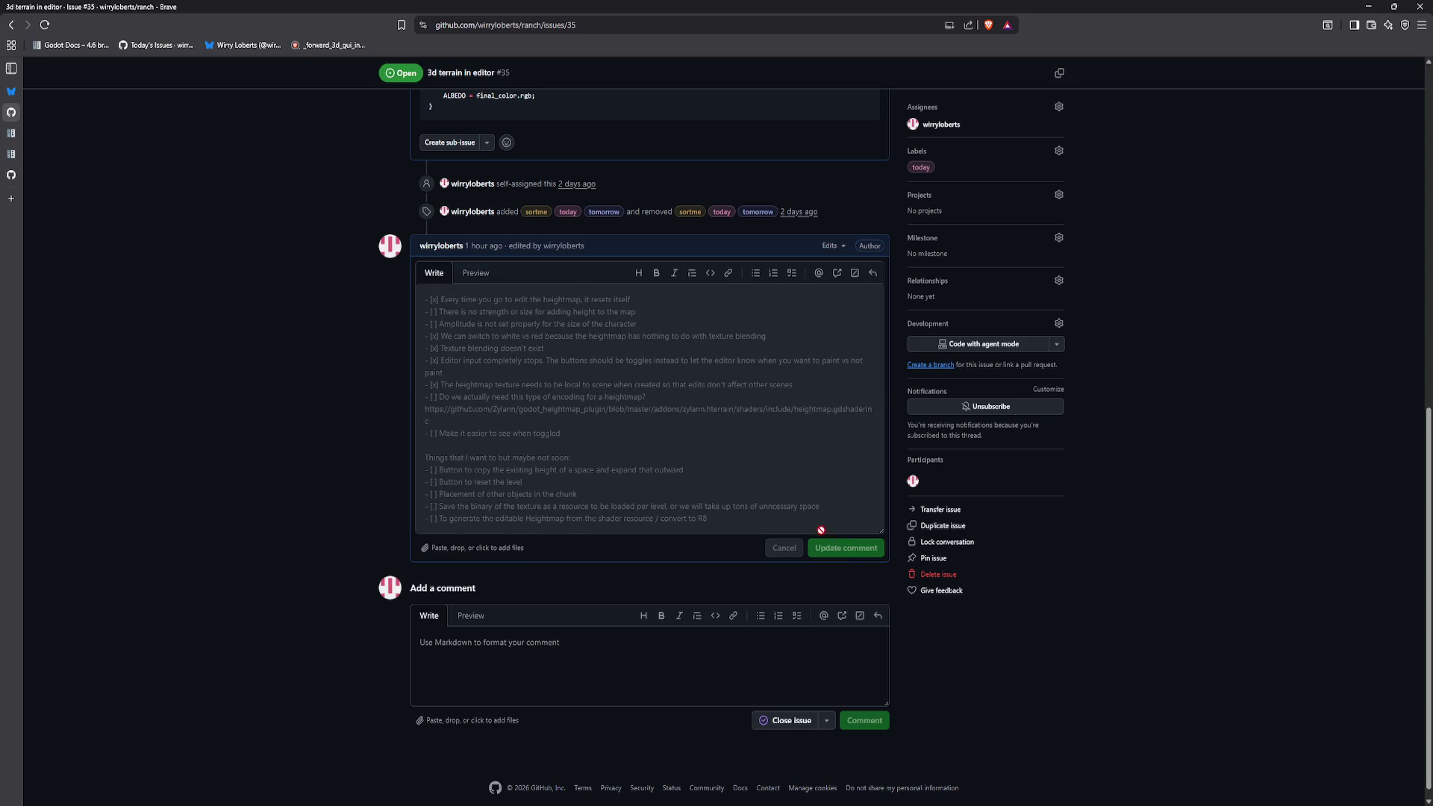
{"action": "scroll", "coordinate": [769, 453], "scroll_direction": "up", "scroll_amount": 5}
{"action": "scroll", "coordinate": [780, 490], "scroll_direction": "up", "scroll_amount": 4}
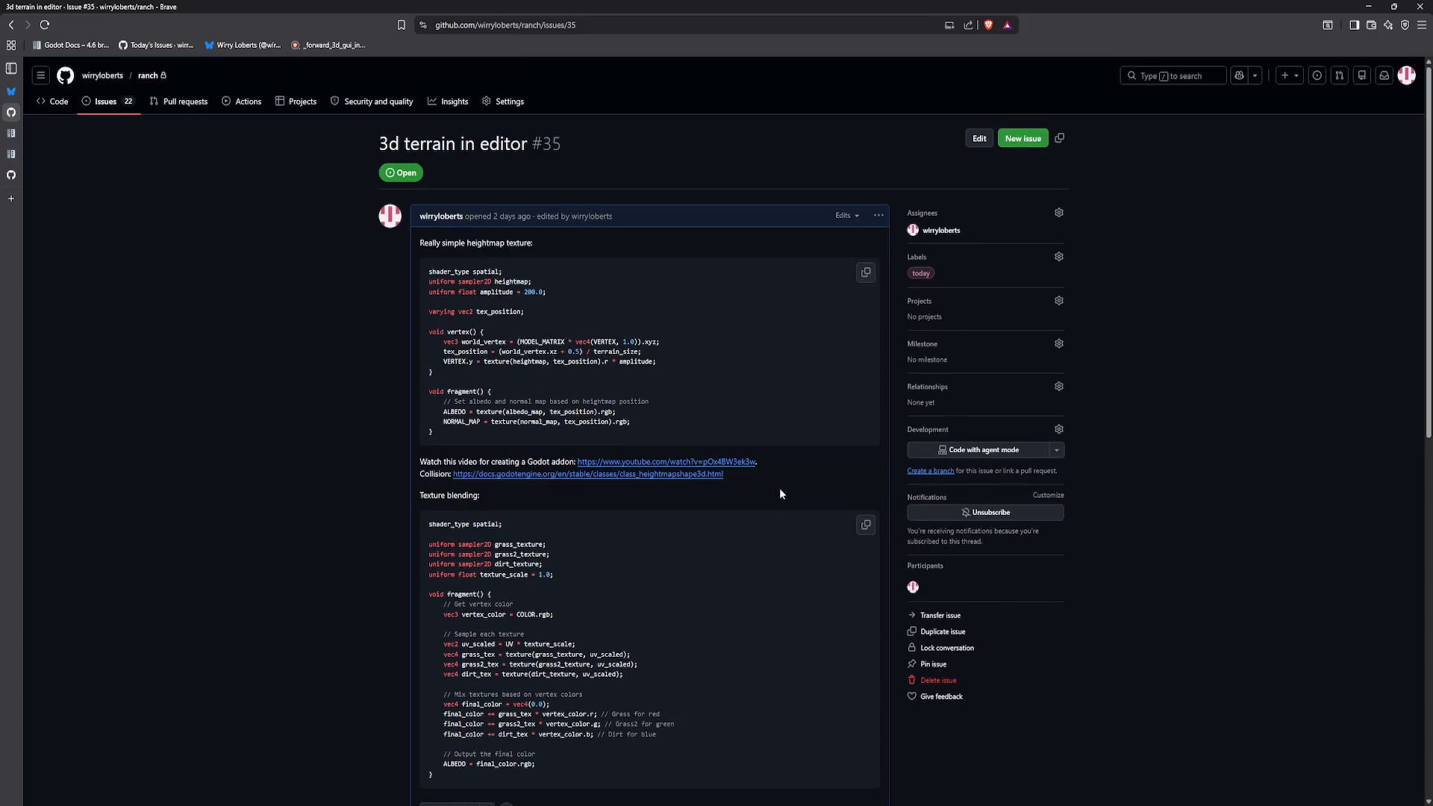
{"action": "scroll", "coordinate": [754, 454], "scroll_direction": "down", "scroll_amount": 3}
{"action": "scroll", "coordinate": [749, 468], "scroll_direction": "down", "scroll_amount": 6}
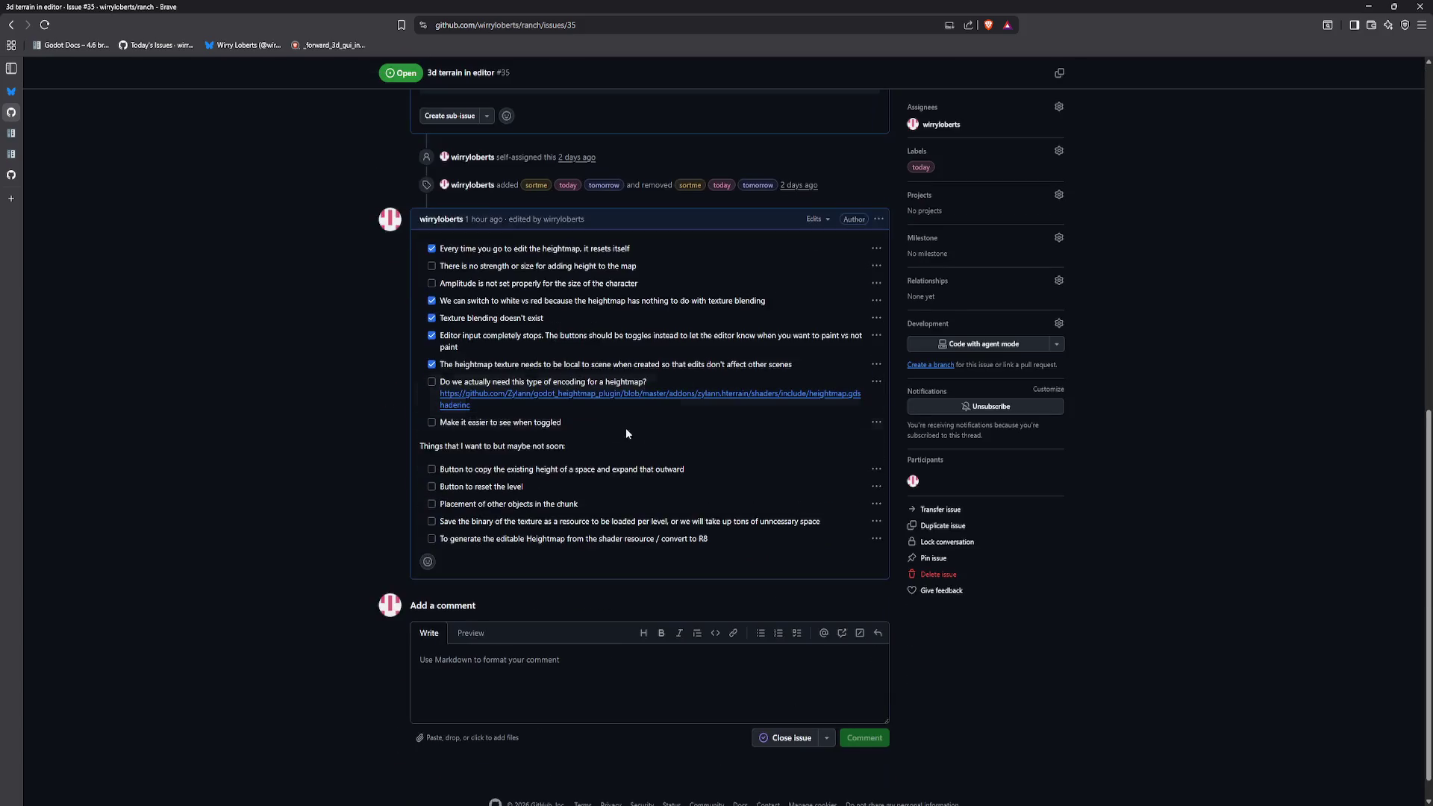
{"action": "key", "text": "alt+Tab"}
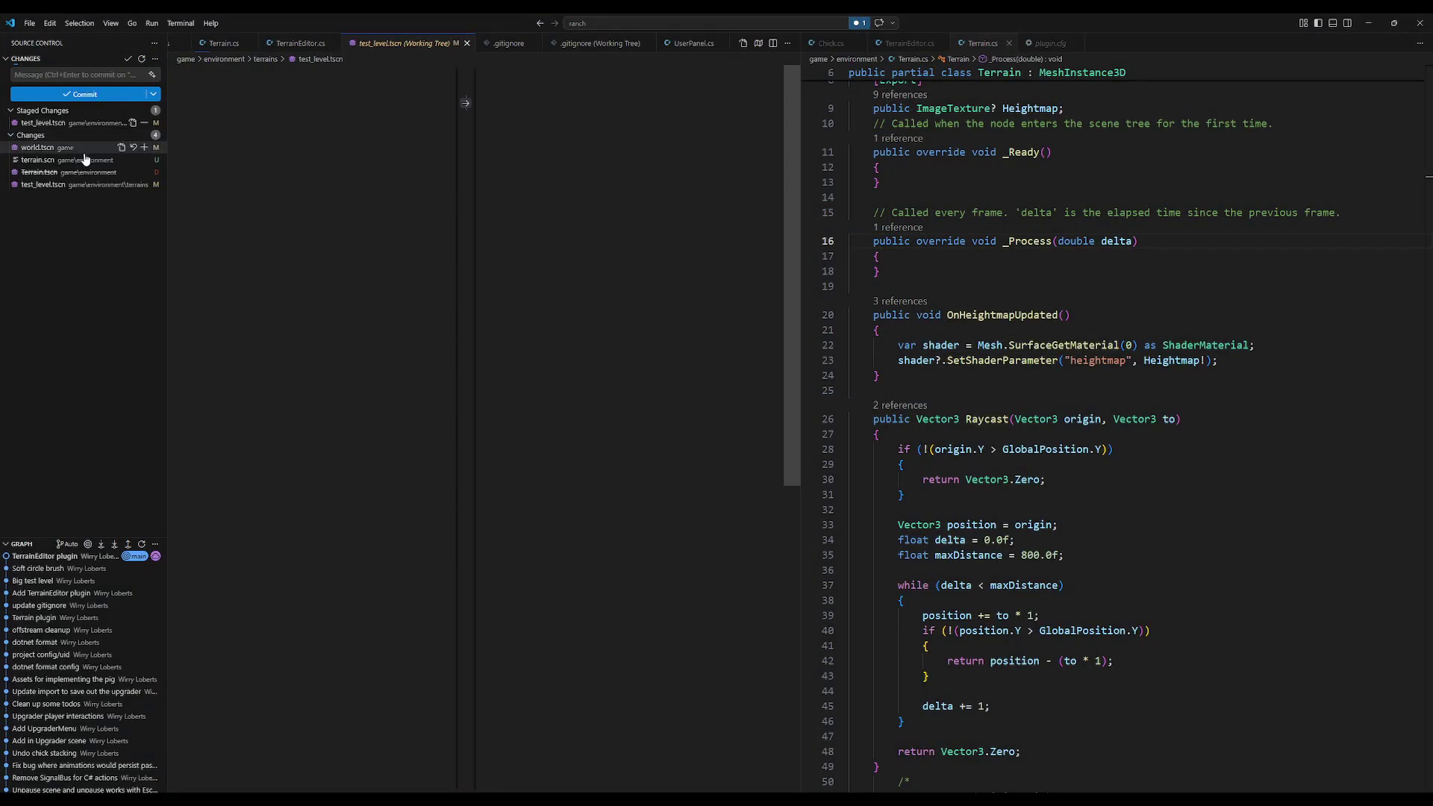
Step: Review the world.tscn, terrain.scn, Terrain.tscn and test_level.tscn diffs, then commit as 'Change filesizes'
{"action": "left_click", "coordinate": [82, 148]}
{"action": "left_click", "coordinate": [85, 160]}
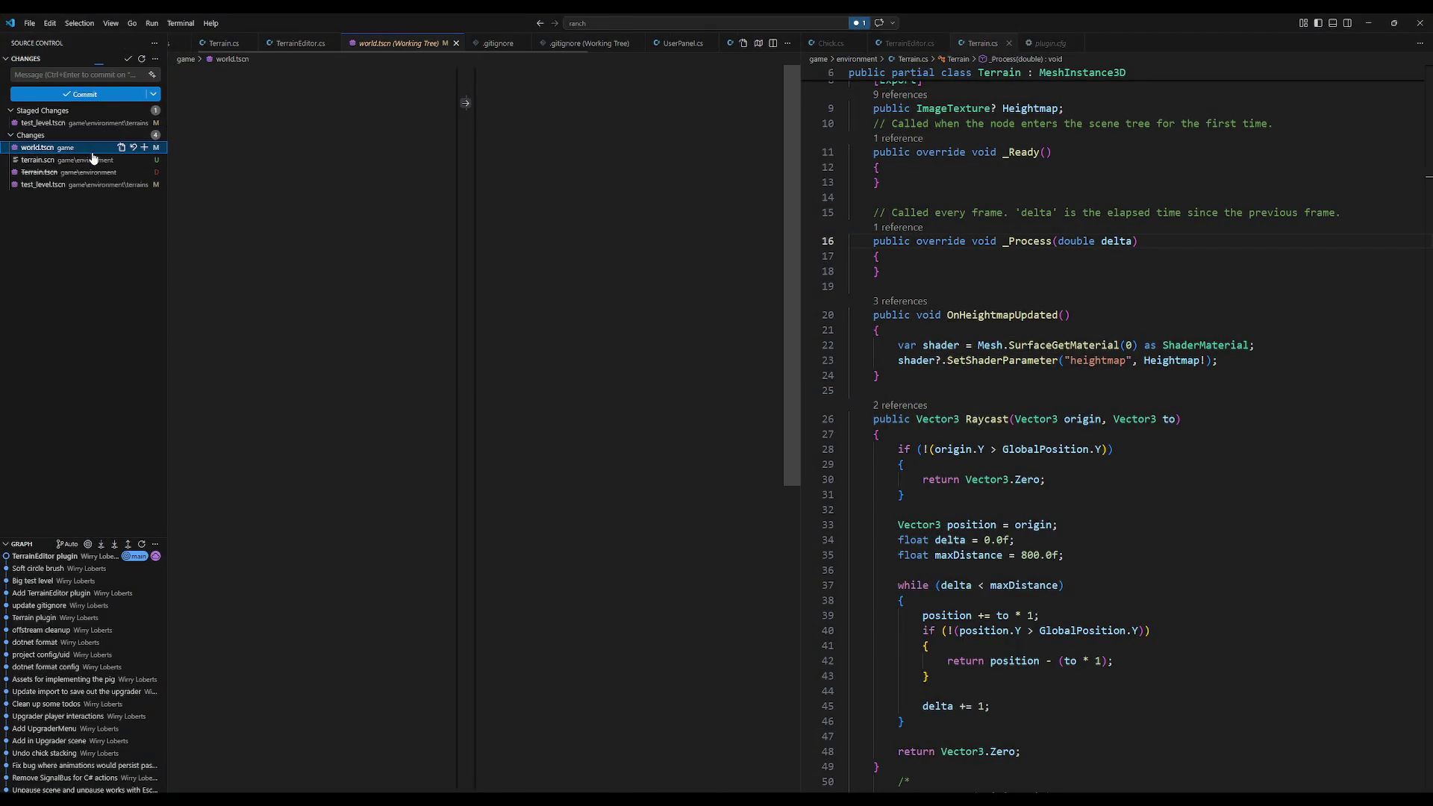
{"action": "left_click", "coordinate": [85, 172]}
{"action": "left_click", "coordinate": [84, 184]}
{"action": "left_click", "coordinate": [82, 122]}
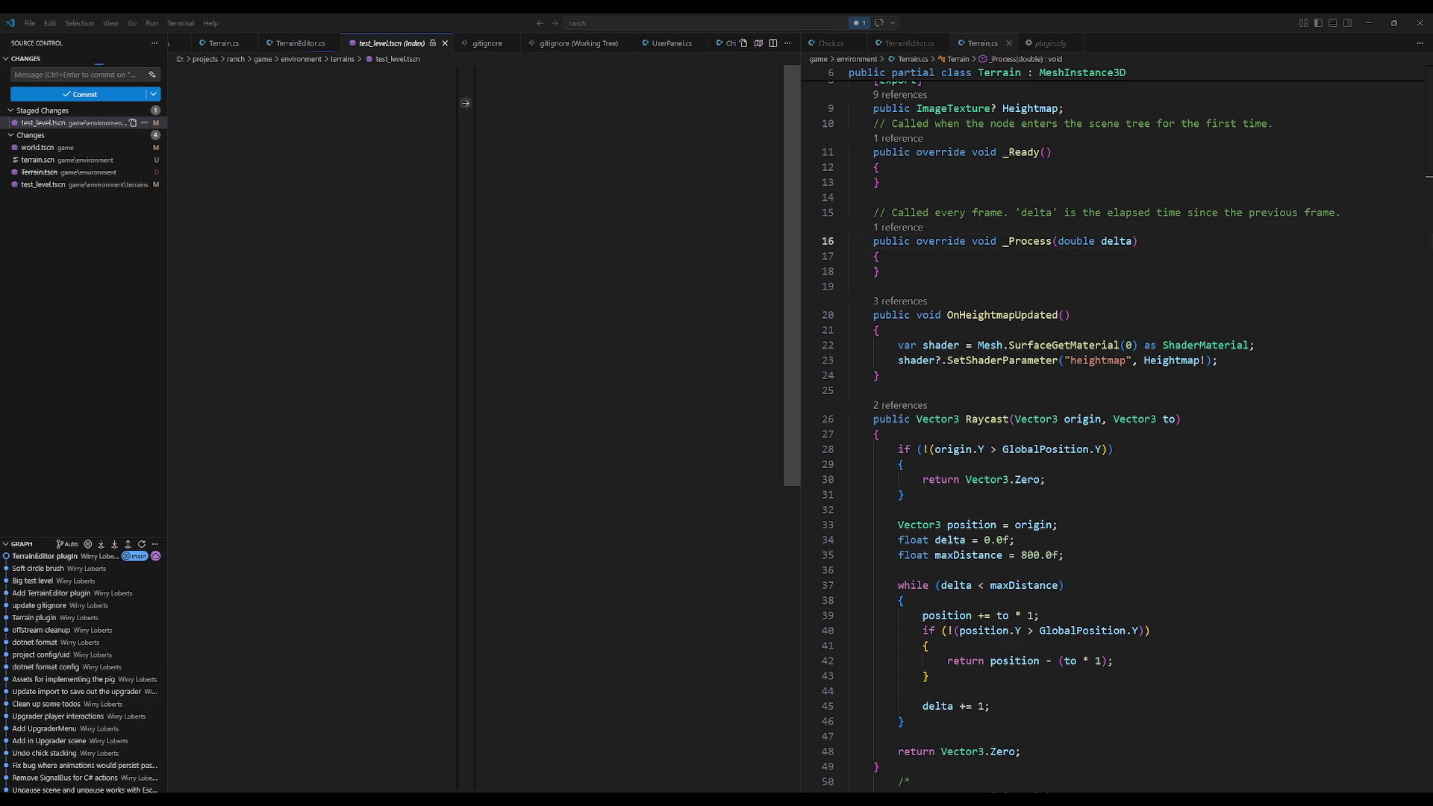
{"action": "key", "text": "ctrl+w"}
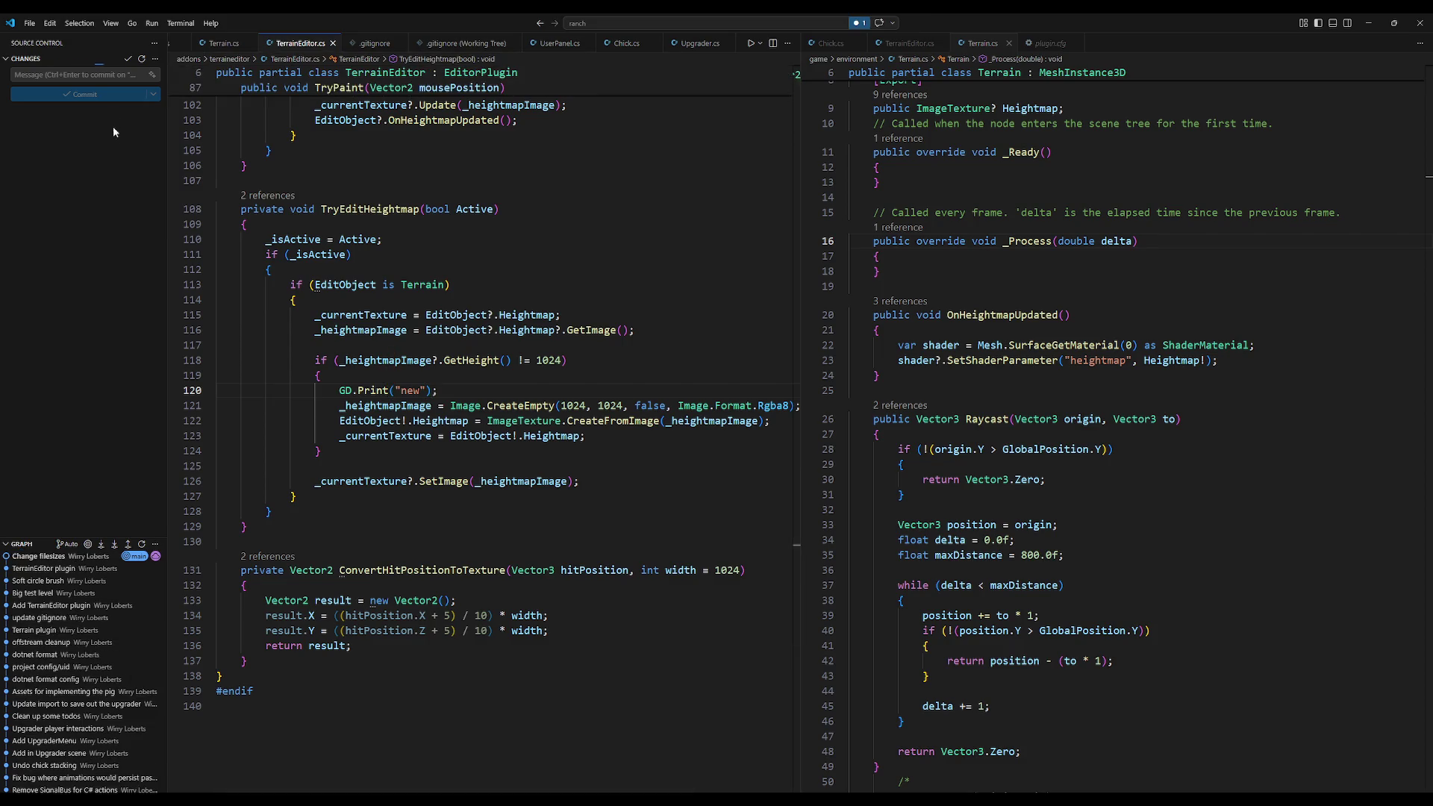
Step: Push the new commit to the remote from the Source Control actions menu
{"action": "left_click", "coordinate": [155, 59]}
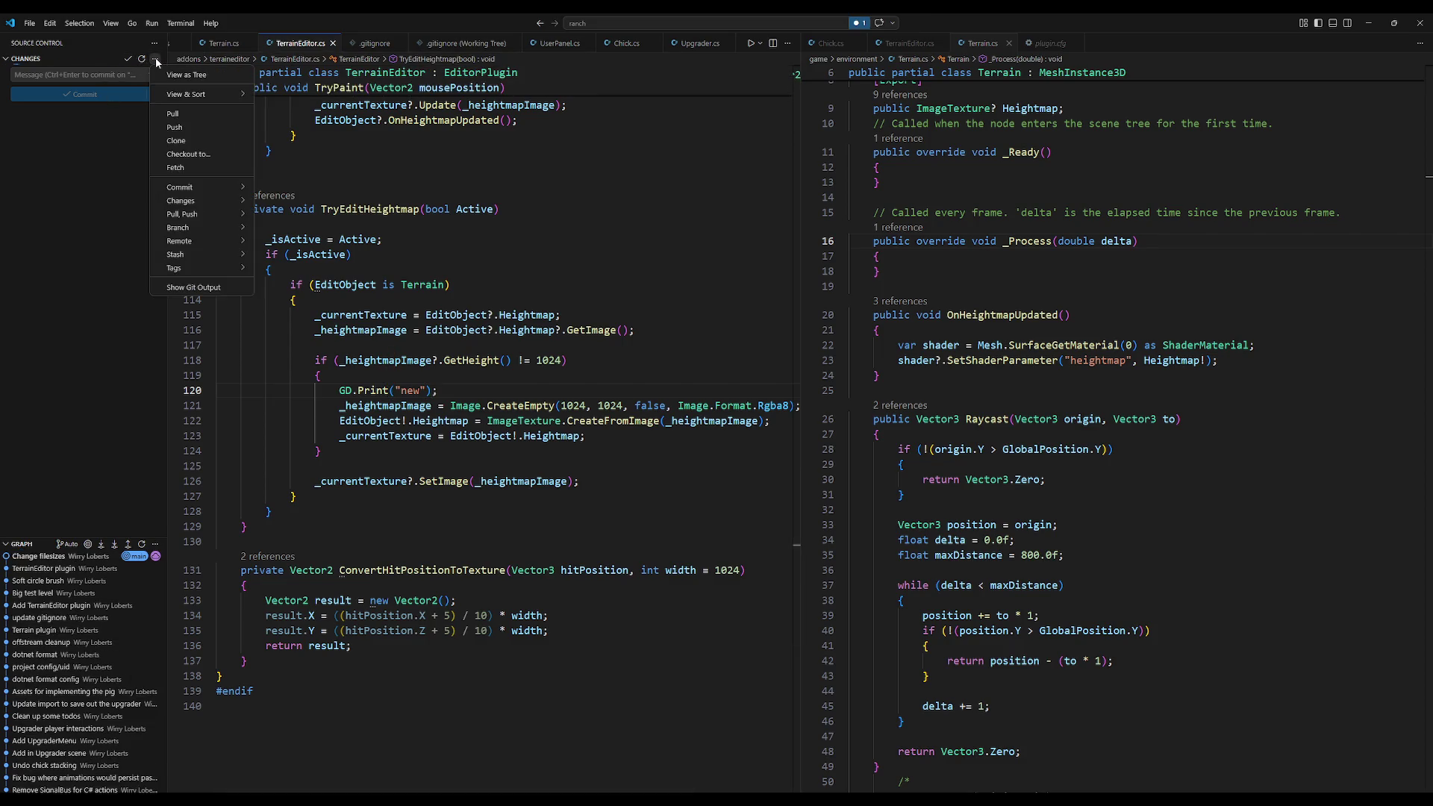
{"action": "mouse_move", "coordinate": [187, 95]}
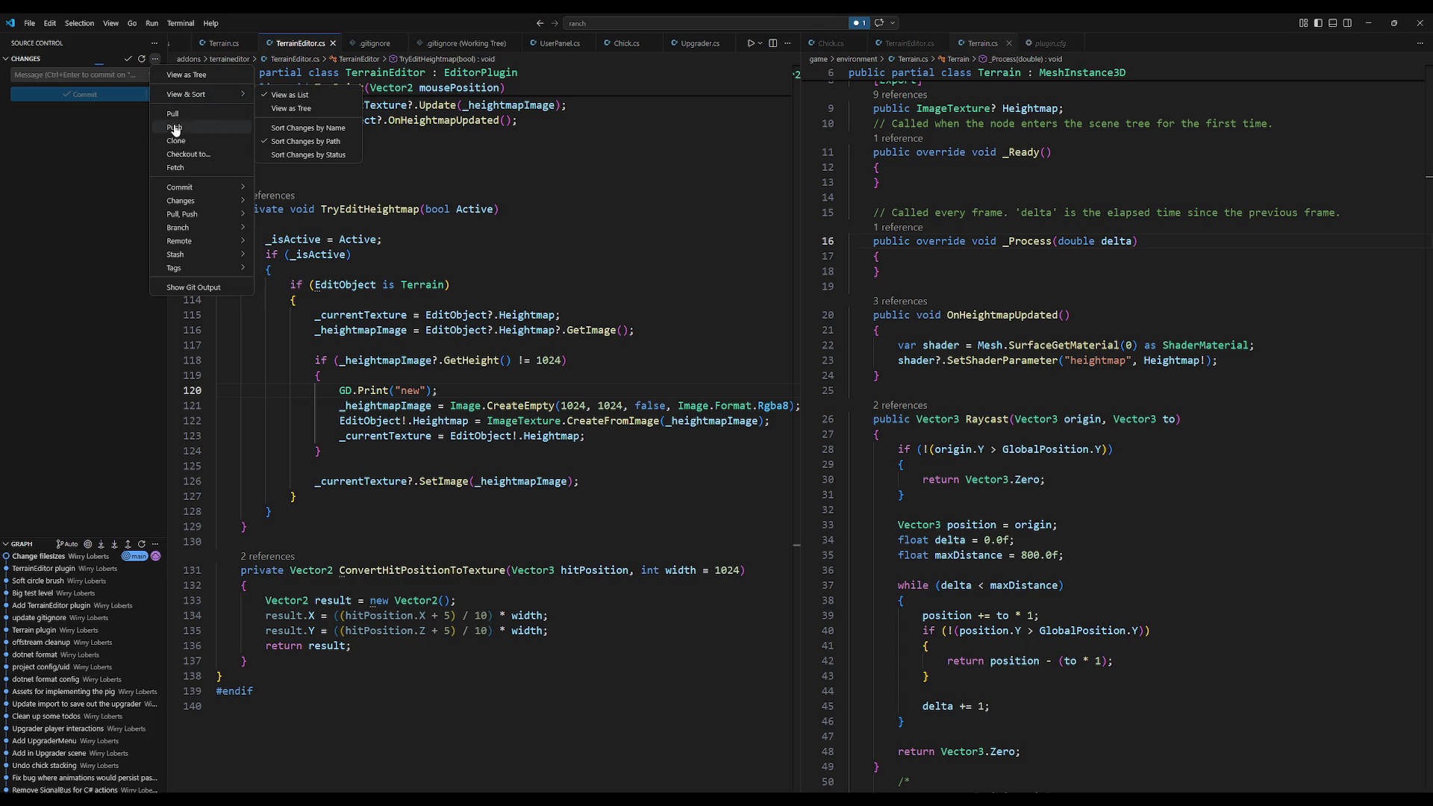
{"action": "left_click", "coordinate": [184, 170]}
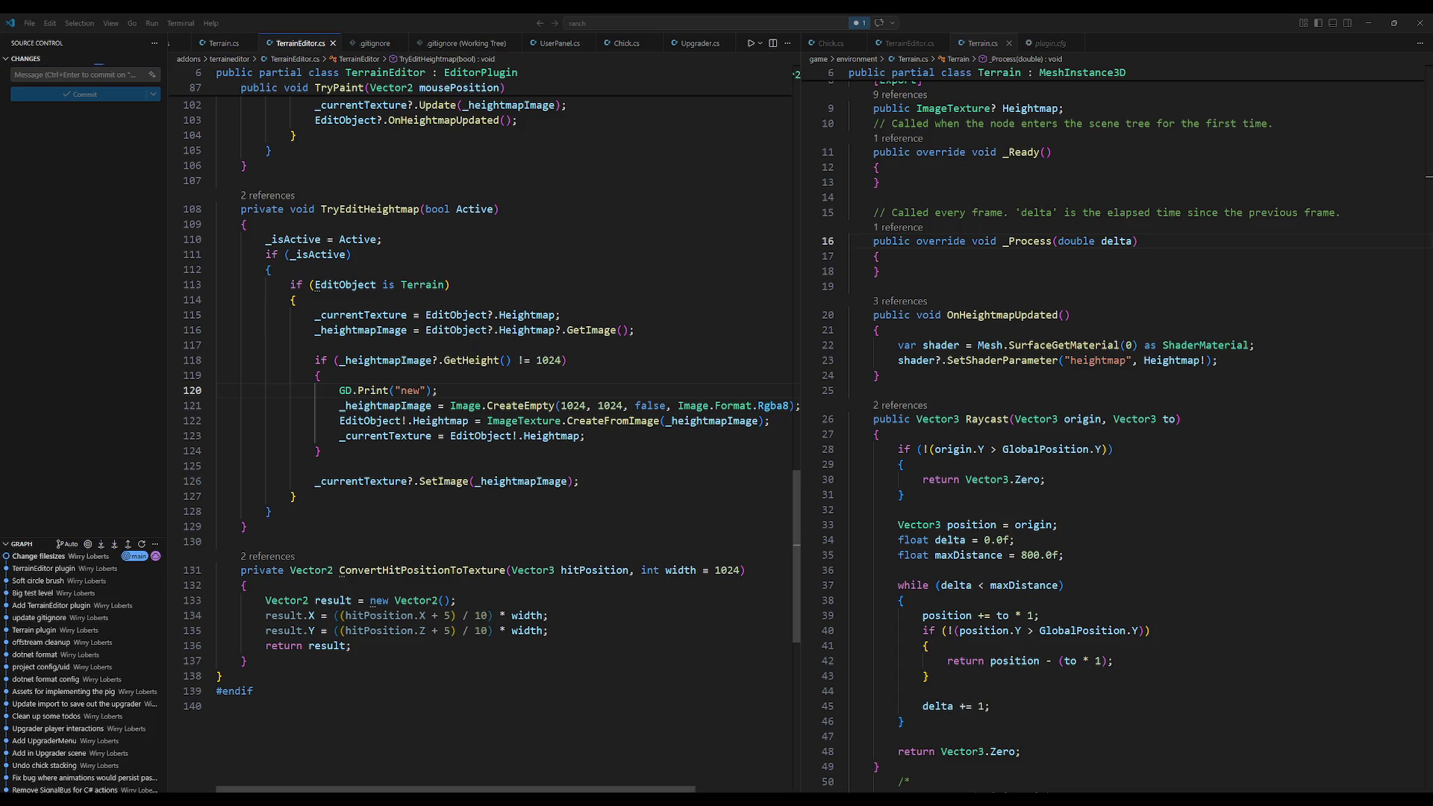
Step: Review the Terrain type check and heightmap creation in TryEditHeightmap in TerrainEditor.cs
{"action": "left_click", "coordinate": [623, 280]}
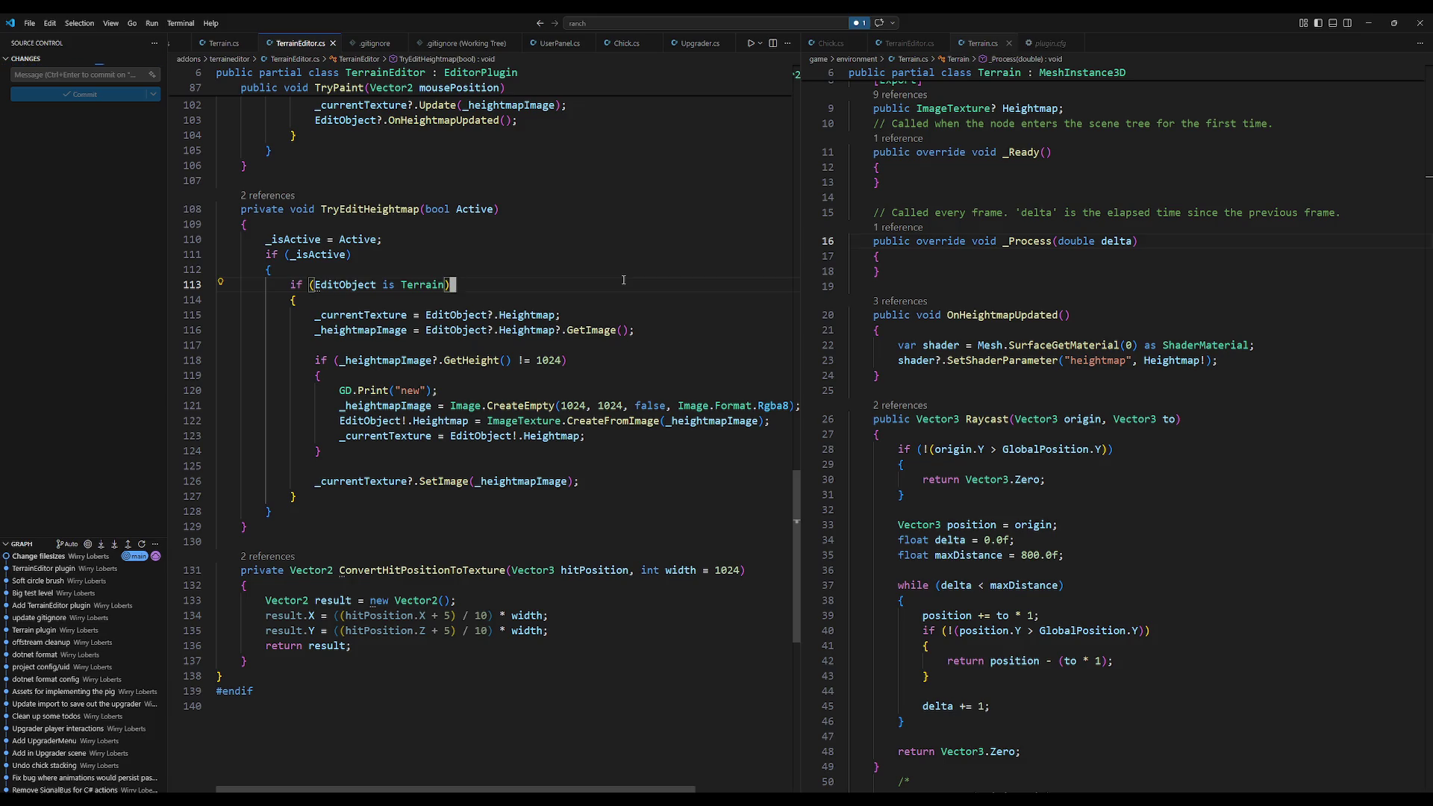
{"action": "scroll", "coordinate": [623, 280], "scroll_direction": "up", "scroll_amount": 10}
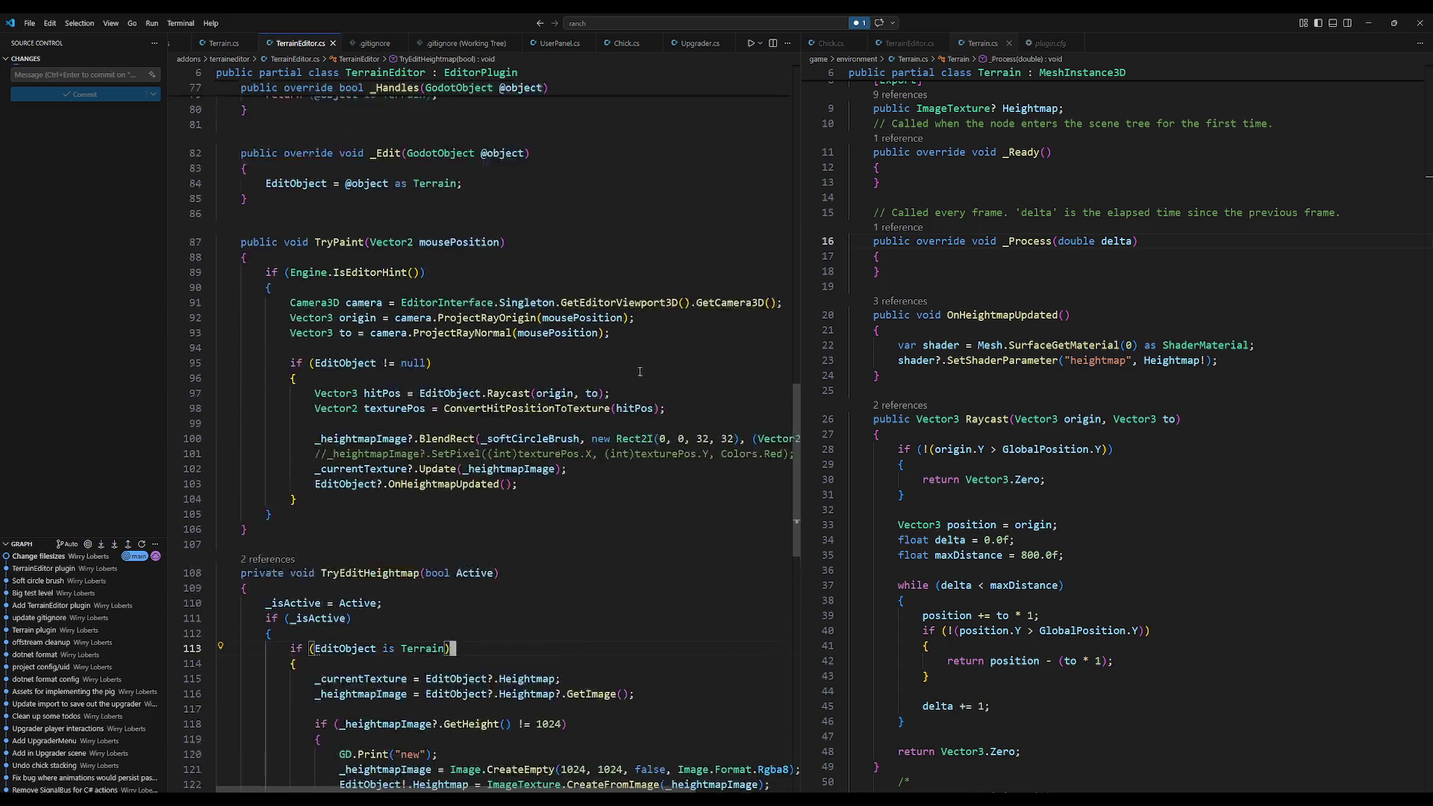
{"action": "scroll", "coordinate": [649, 370], "scroll_direction": "up", "scroll_amount": 10}
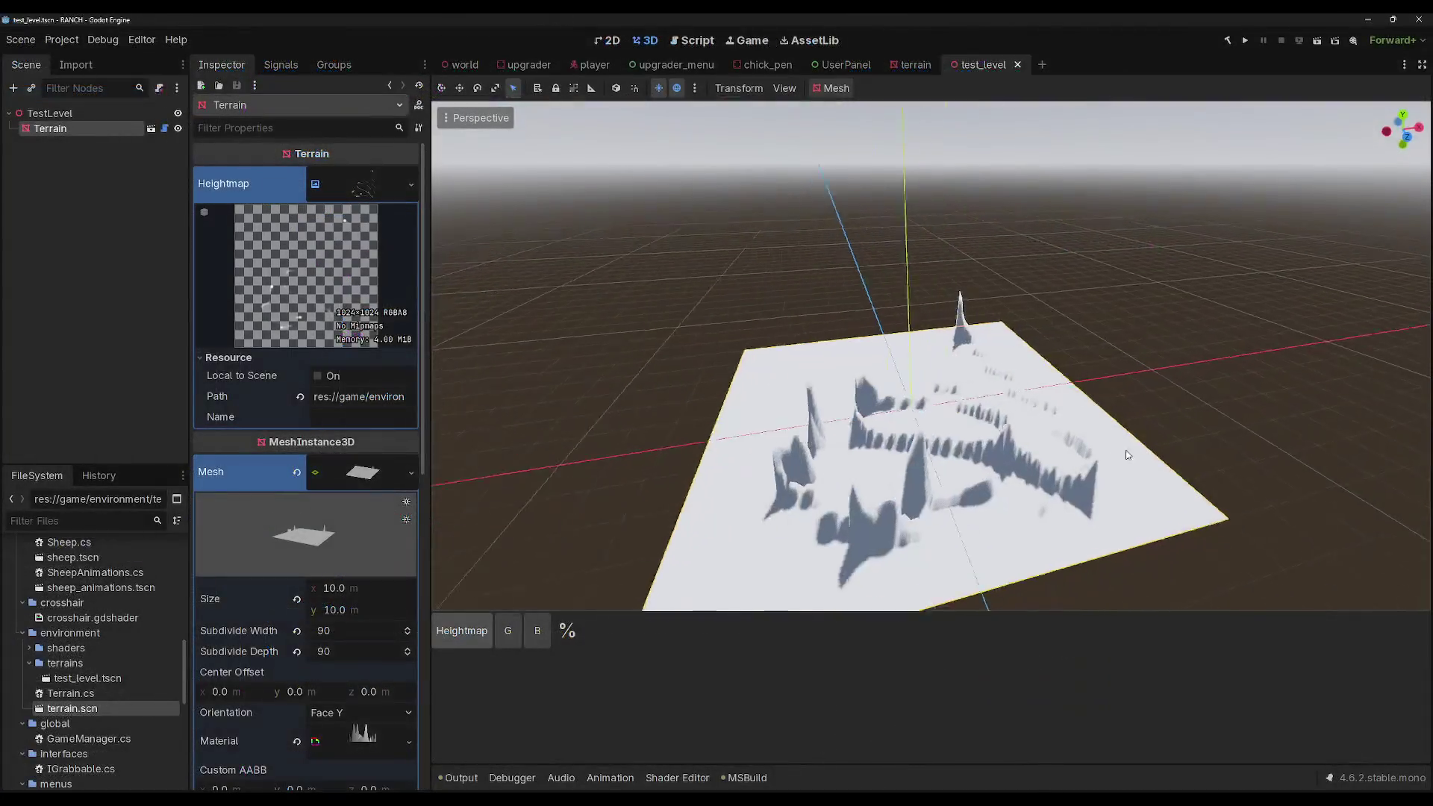
Step: Orbit the 3D viewport to view the test level terrain from another side
{"action": "left_click_drag", "start_coordinate": [1127, 454], "coordinate": [1109, 444]}
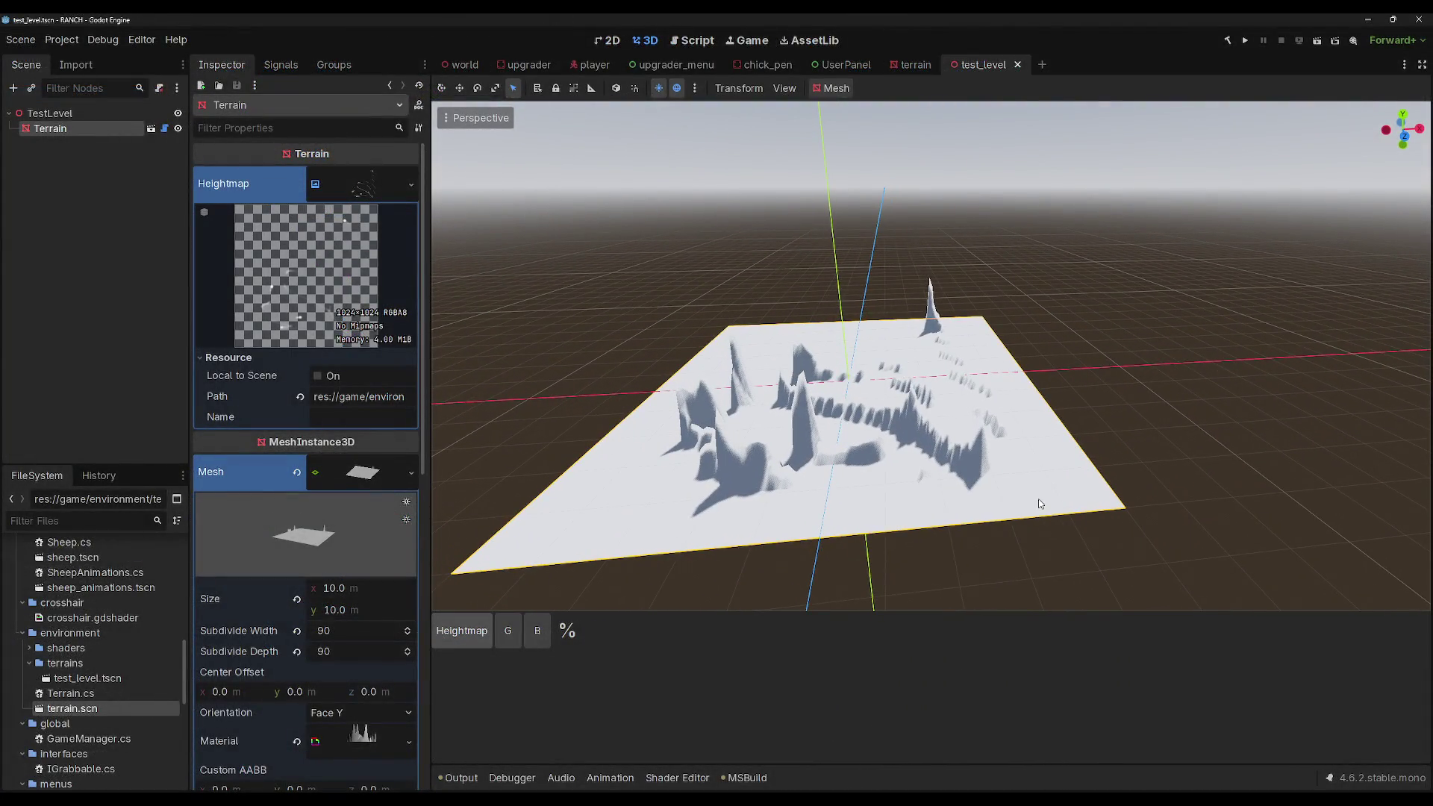
{"action": "mouse_move", "coordinate": [567, 567]}
{"action": "left_mouse_down"}
{"action": "mouse_move", "coordinate": [522, 575]}
{"action": "mouse_move", "coordinate": [972, 459]}
{"action": "mouse_move", "coordinate": [944, 328]}
{"action": "mouse_move", "coordinate": [825, 310]}
{"action": "mouse_move", "coordinate": [728, 351]}
{"action": "mouse_move", "coordinate": [643, 427]}
{"action": "mouse_move", "coordinate": [686, 373]}
{"action": "mouse_move", "coordinate": [783, 425]}
{"action": "mouse_move", "coordinate": [791, 388]}
{"action": "mouse_move", "coordinate": [926, 404]}
{"action": "mouse_move", "coordinate": [807, 321]}
{"action": "mouse_move", "coordinate": [945, 353]}
{"action": "mouse_move", "coordinate": [1018, 448]}
{"action": "mouse_move", "coordinate": [896, 523]}
{"action": "mouse_move", "coordinate": [843, 534]}
{"action": "mouse_move", "coordinate": [1028, 489]}
{"action": "mouse_move", "coordinate": [1002, 494]}
{"action": "mouse_move", "coordinate": [1068, 418]}
{"action": "mouse_move", "coordinate": [986, 396]}
{"action": "mouse_move", "coordinate": [1159, 408]}
{"action": "left_mouse_up"}
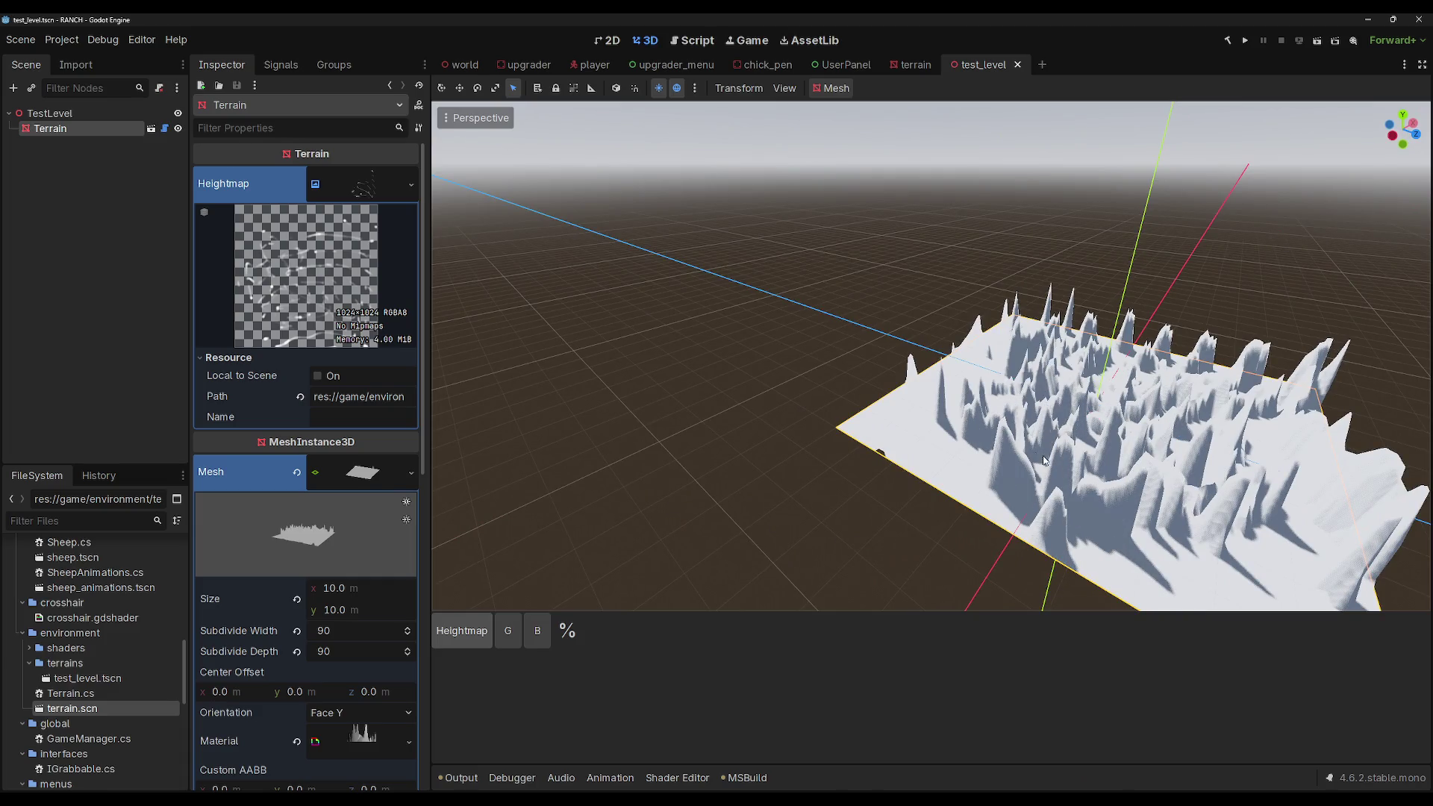